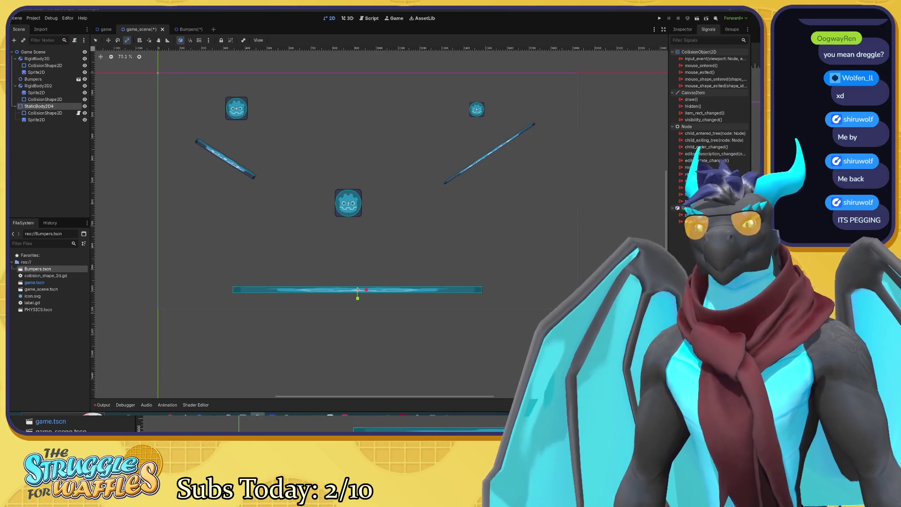
# Switch to the Move tool and drag the StaticBody2D4 floor platform slightly left and down
pyautogui.moveTo(386, 233)
pyautogui.mouseDown()
pyautogui.moveTo(393, 225)
pyautogui.moveTo(344, 248)
pyautogui.moveTo(387, 246)
pyautogui.mouseUp()
pyautogui.scroll(1, 371, 247)
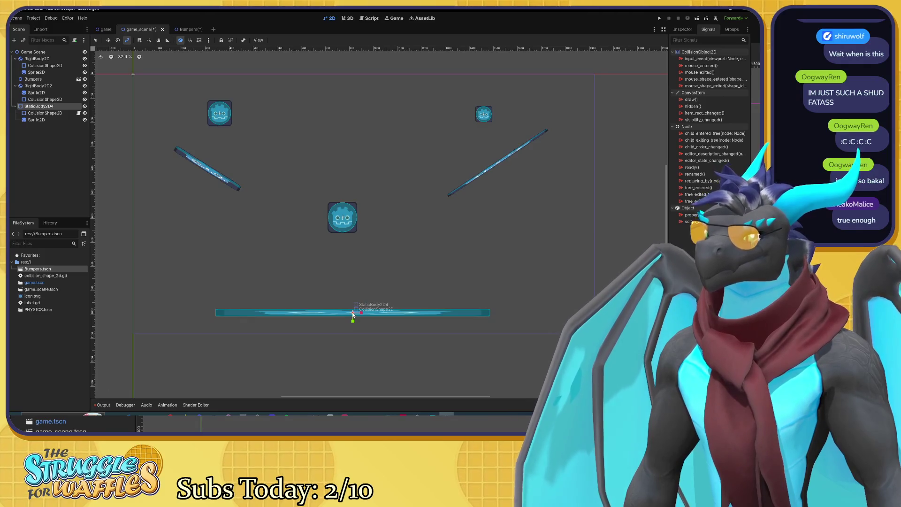
pyautogui.press('w')
pyautogui.moveTo(348, 312); pyautogui.dragTo(339, 320)
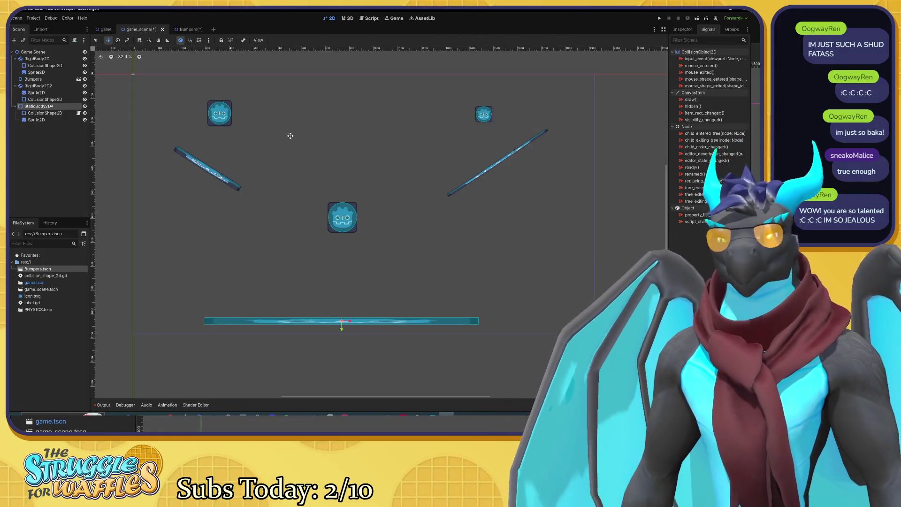
pyautogui.click(60, 113)
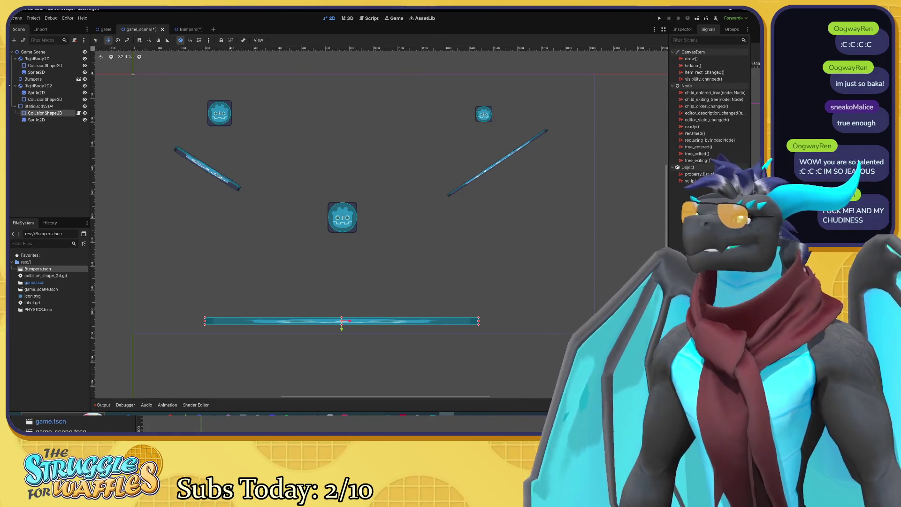
pyautogui.press('Up')
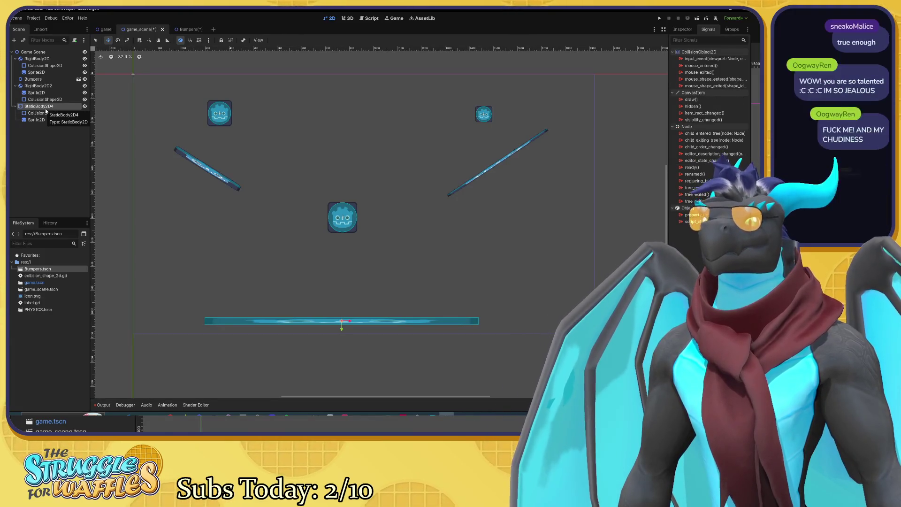
pyautogui.click(46, 114)
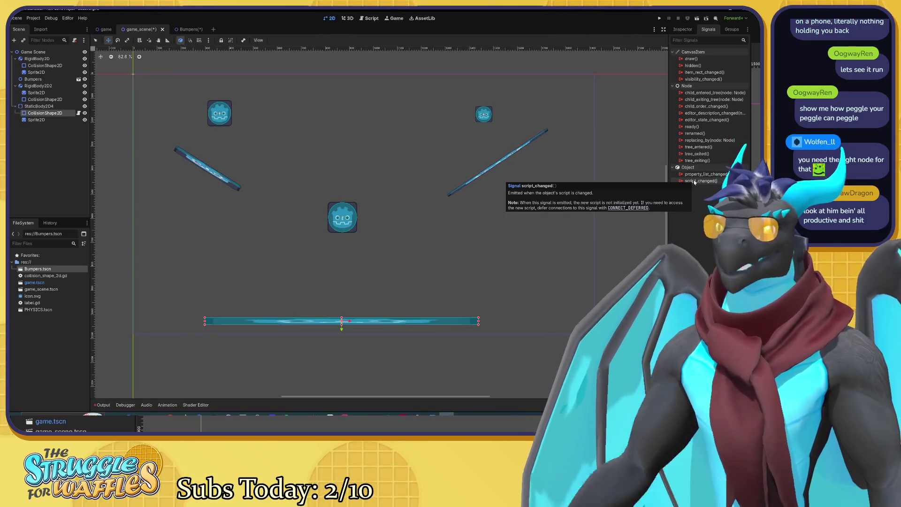
pyautogui.click(731, 19)
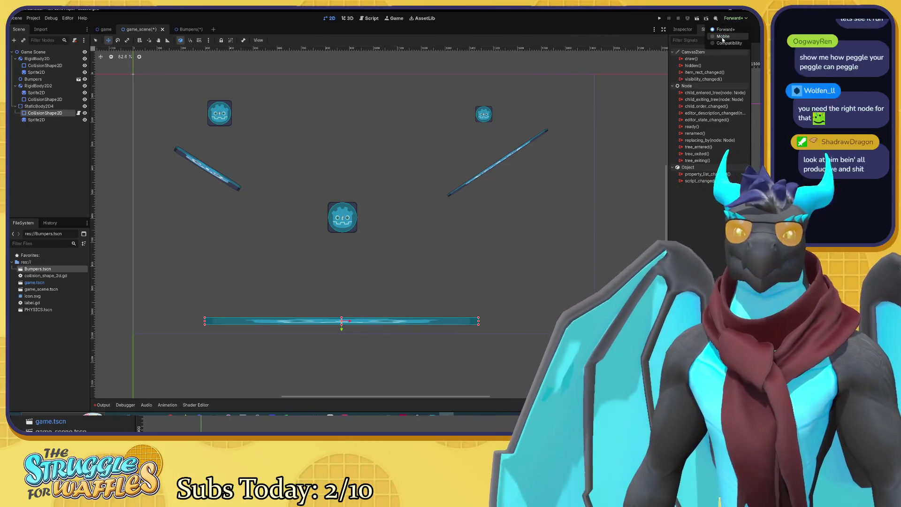
pyautogui.click(725, 29)
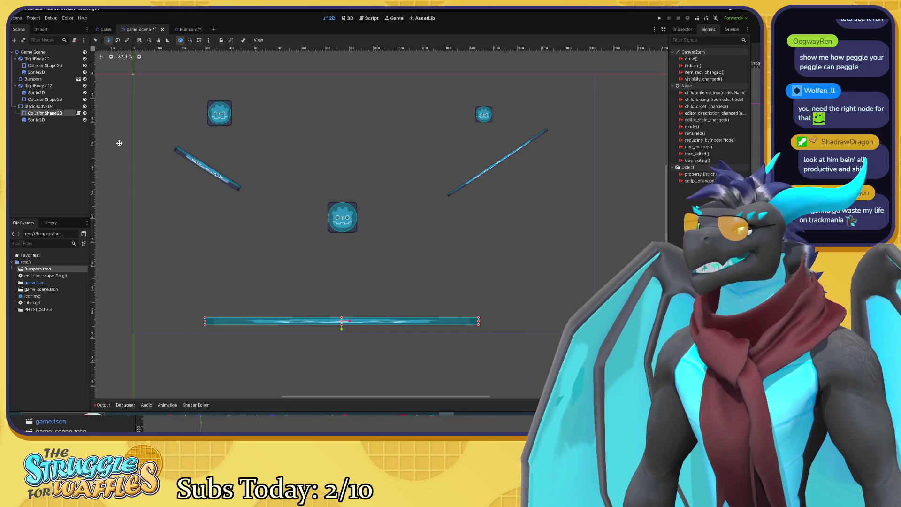
pyautogui.click(43, 106)
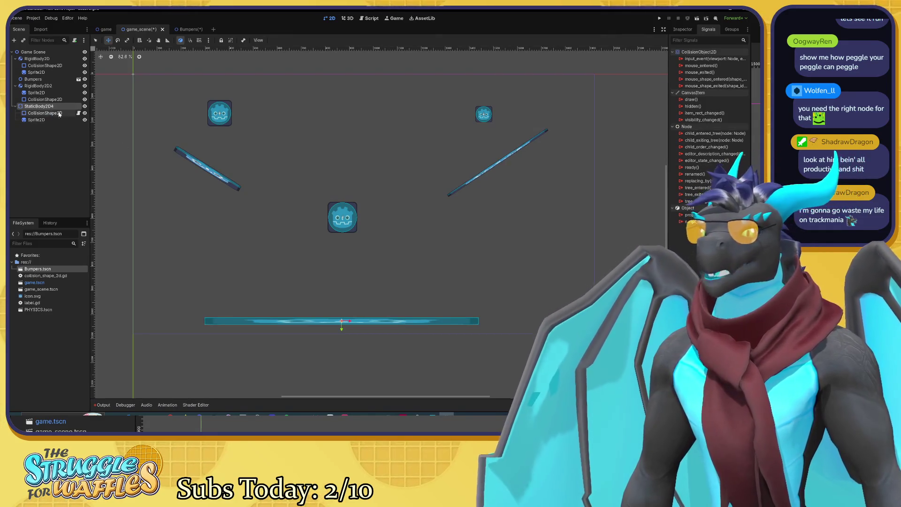
pyautogui.click(683, 29)
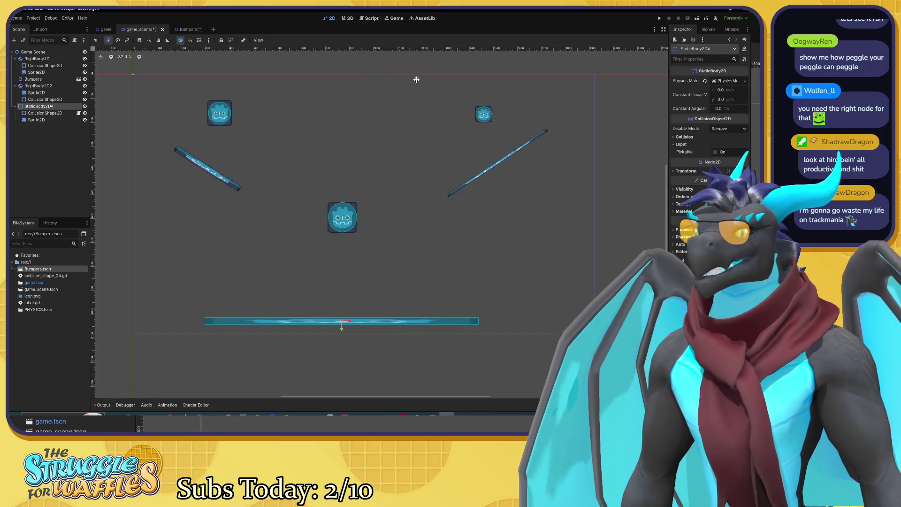
# Expand the floor's Physics Material and enable Absorbent
pyautogui.click(726, 81)
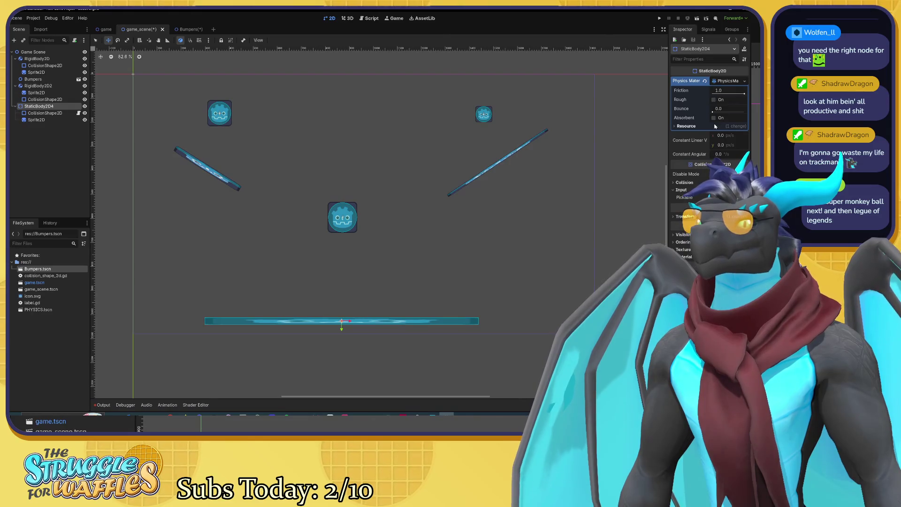
pyautogui.moveTo(686, 120)
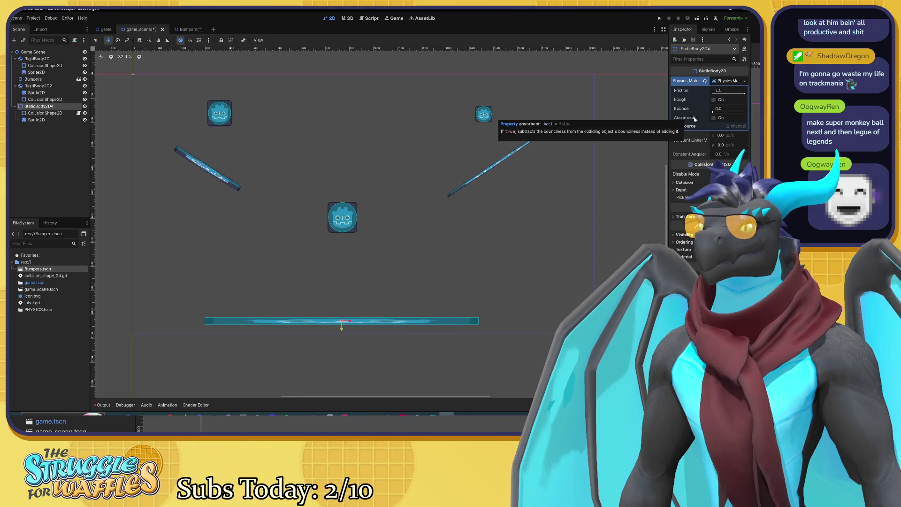
pyautogui.click(713, 118)
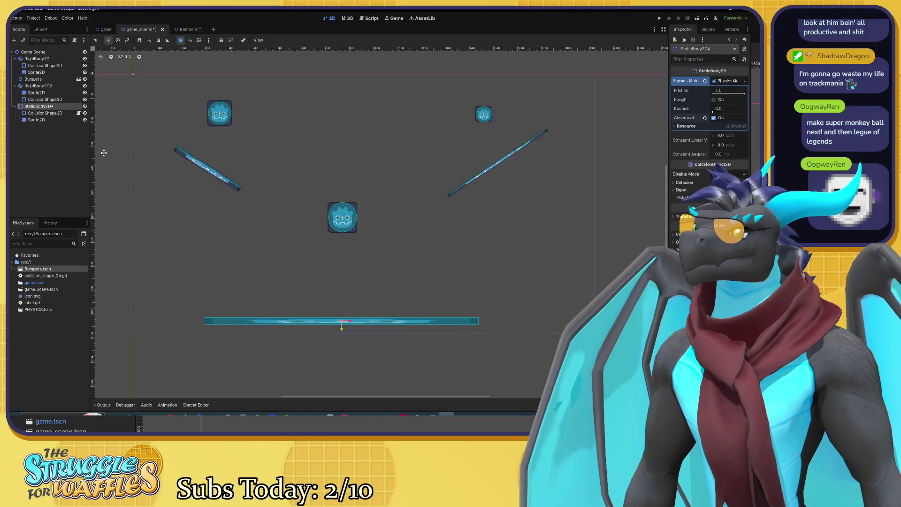
# Reselect the StaticBody2D4 floor body and save and run the scene with F5
pyautogui.click(52, 113)
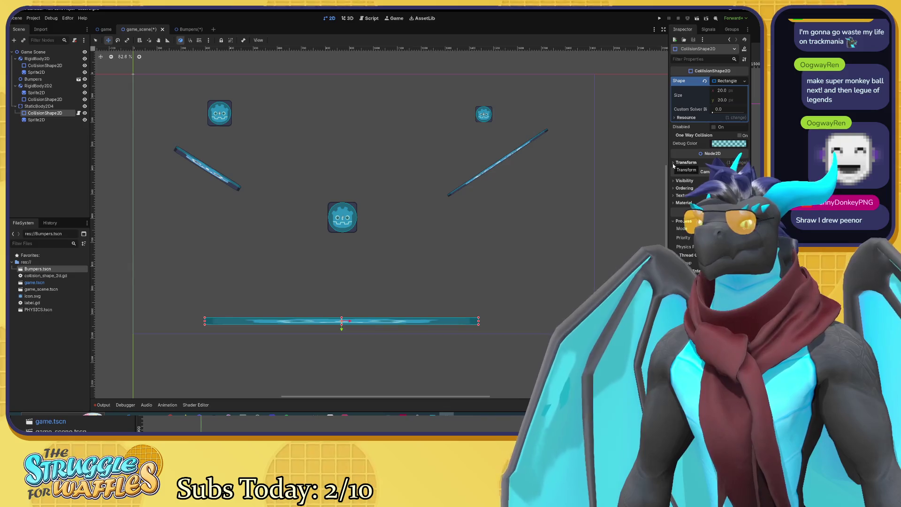
pyautogui.click(38, 106)
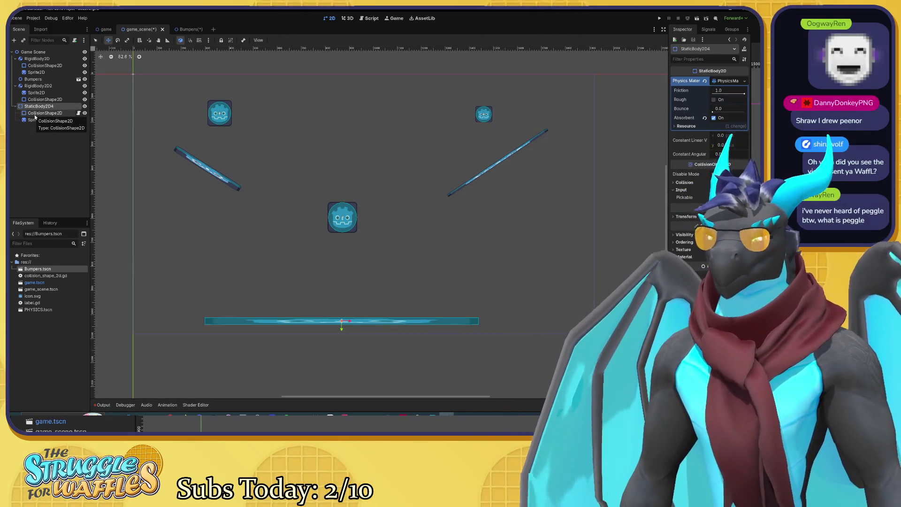
pyautogui.press('F5')
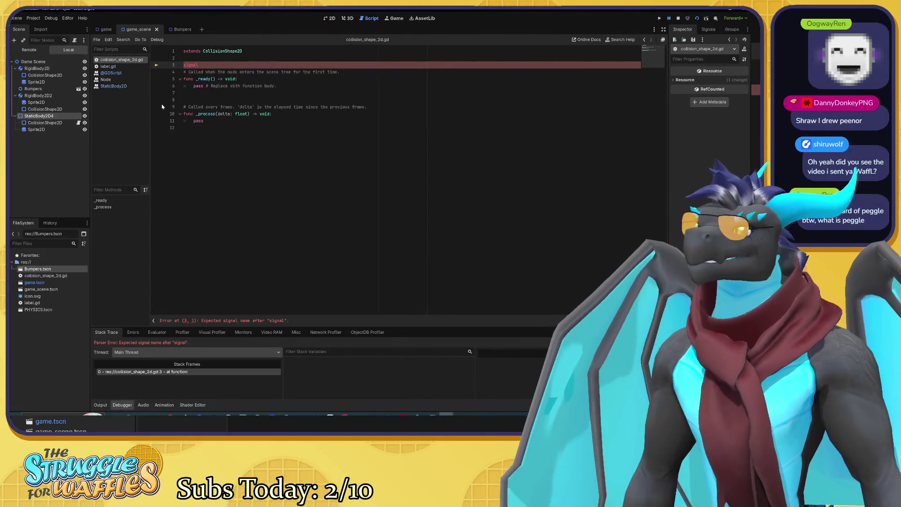
# Delete the stray word 'signal' on line 3 of collision_shape_2d.gd, then run the game from the 2D view
pyautogui.moveTo(199, 64); pyautogui.dragTo(176, 66)
pyautogui.press('BackSpace')
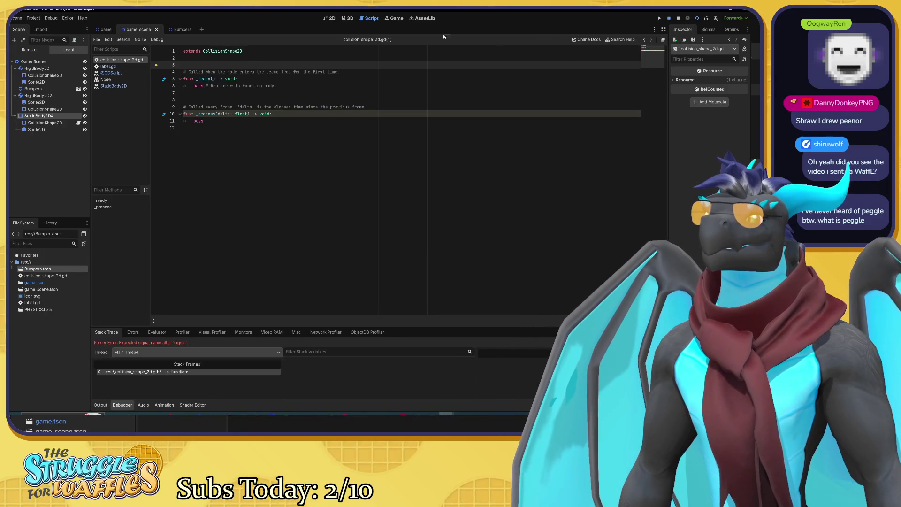
pyautogui.click(330, 19)
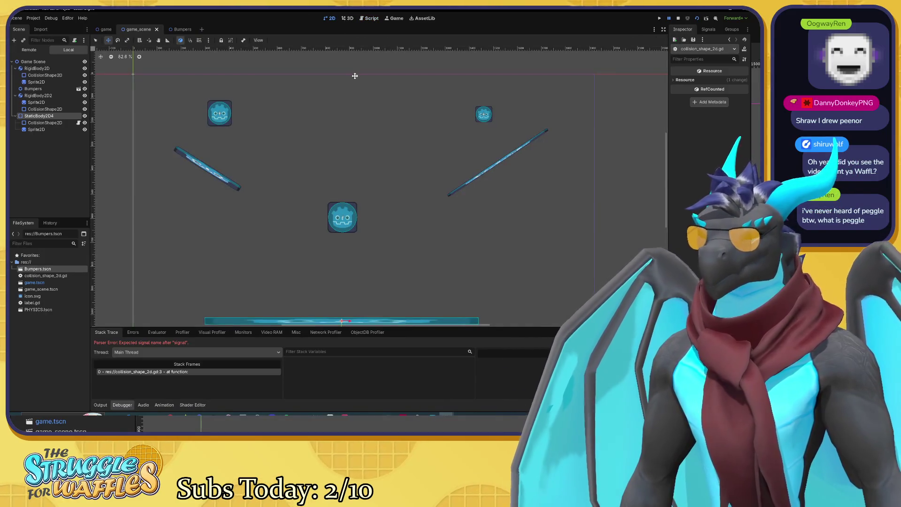
pyautogui.press('F6')
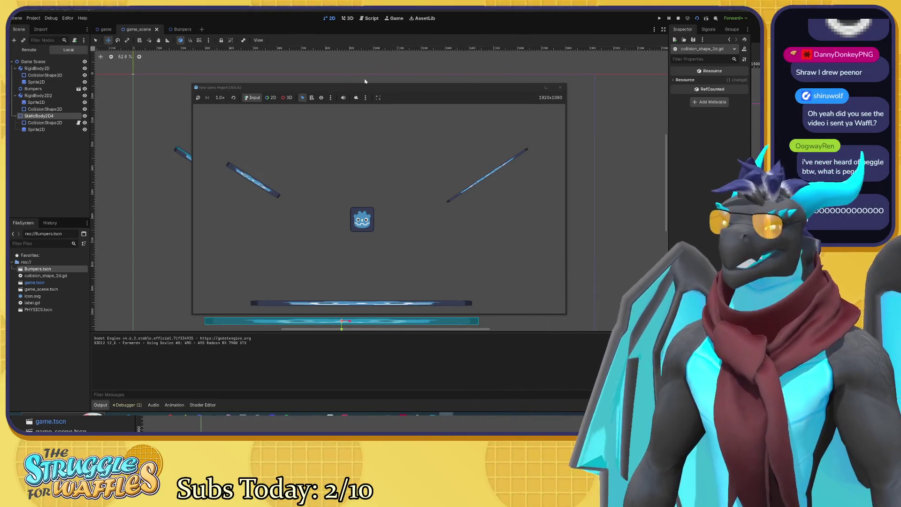
# Close the running game window to end the test run
pyautogui.click(559, 88)
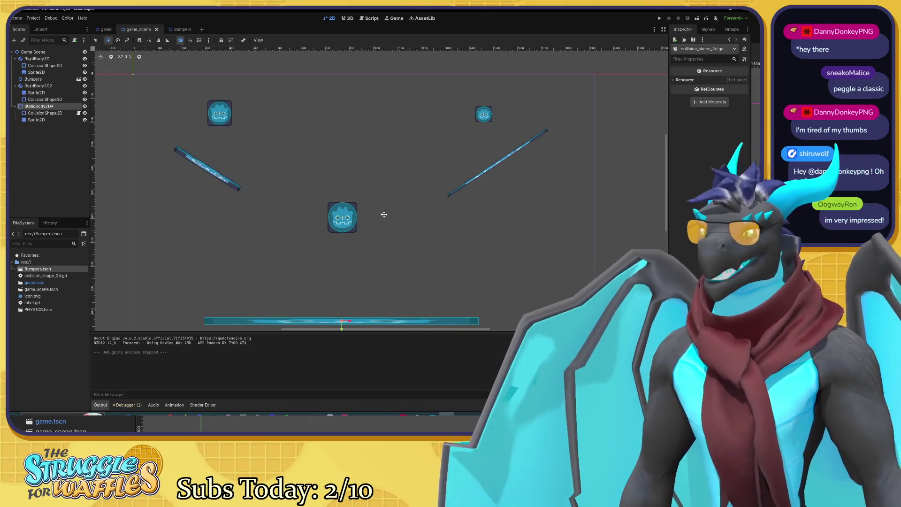
# Zoom out and select the StaticBody2D4 floor body, cancelling an accidental collision-shape rename
pyautogui.scroll(-1, 368, 199)
pyautogui.scroll(-1, 365, 195)
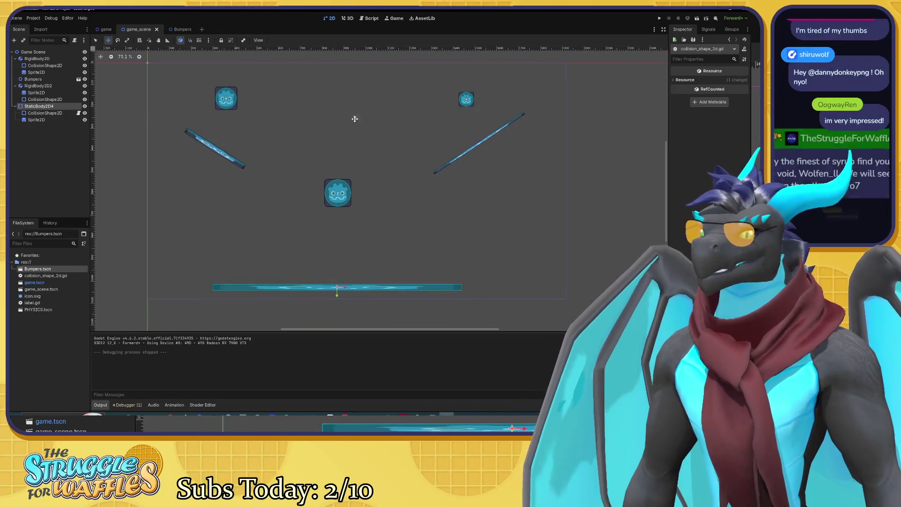
pyautogui.click(54, 113)
pyautogui.doubleClick(54, 113)
pyautogui.press('Escape')
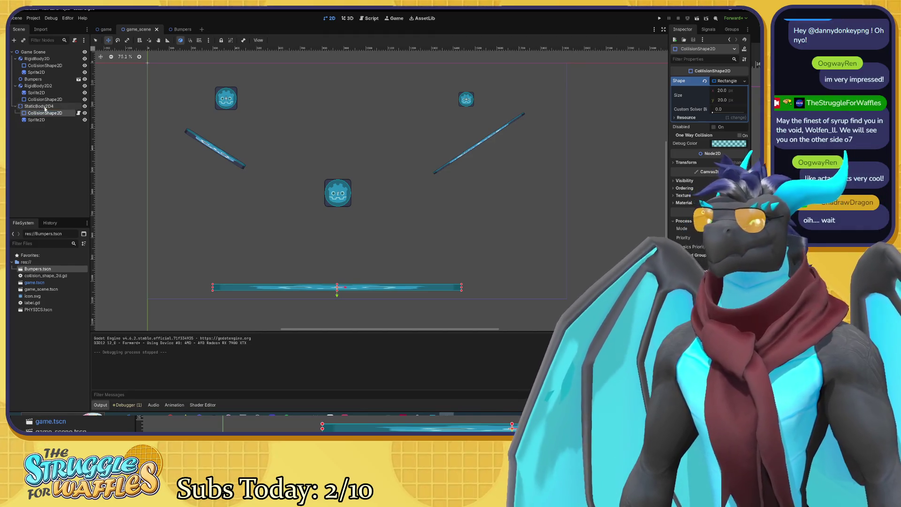
pyautogui.click(45, 108)
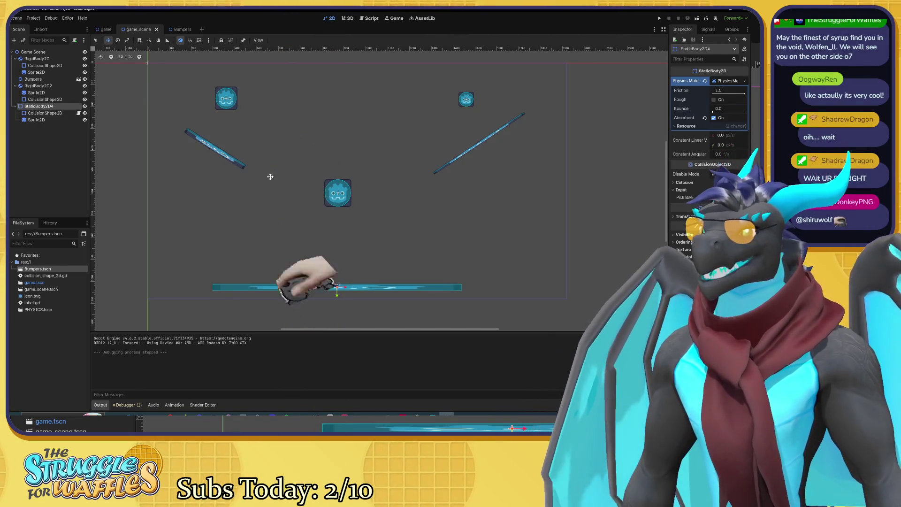
pyautogui.moveTo(282, 181); pyautogui.dragTo(290, 183)
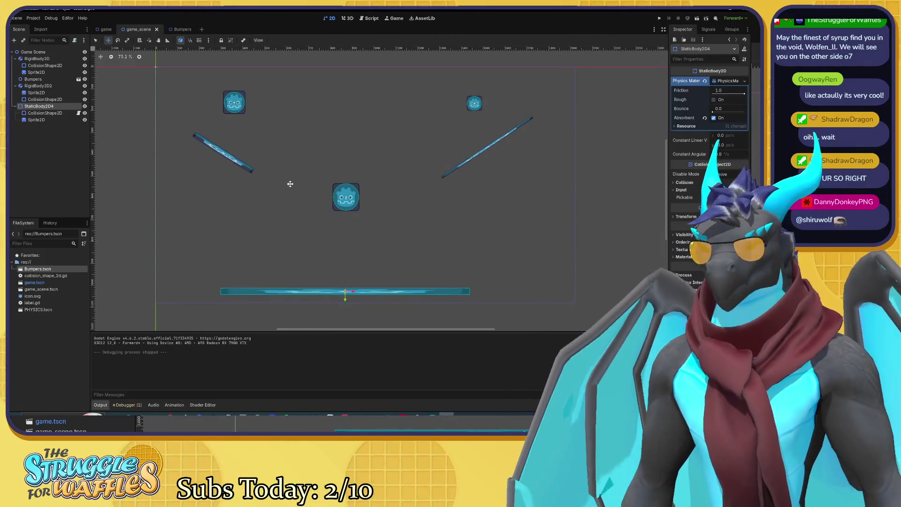
# Test-run the game, close it, then nudge the floor platform slightly right and up
pyautogui.press('F5')
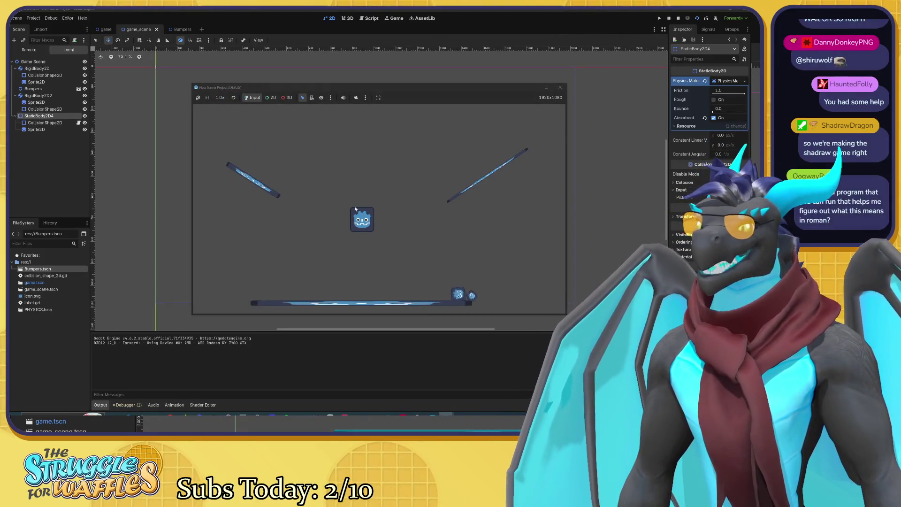
pyautogui.click(560, 87)
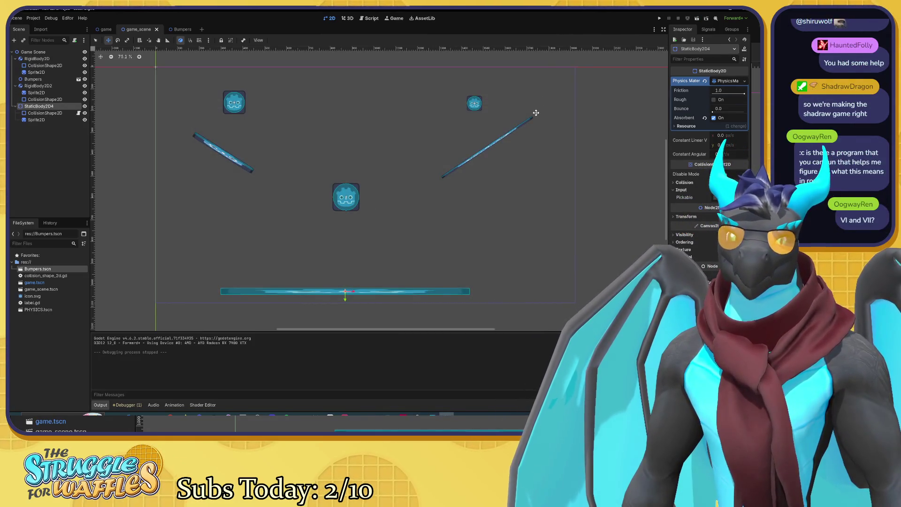
pyautogui.moveTo(259, 215); pyautogui.dragTo(252, 203)
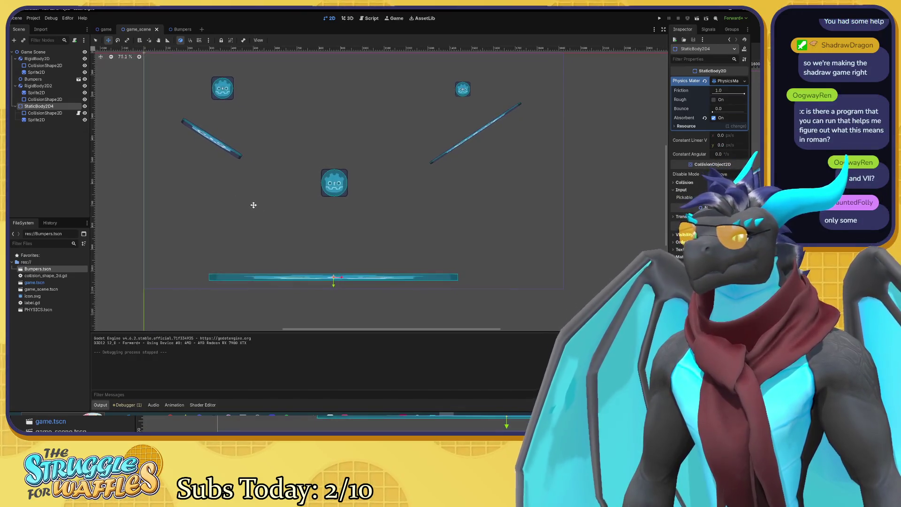
pyautogui.moveTo(335, 272); pyautogui.dragTo(354, 276)
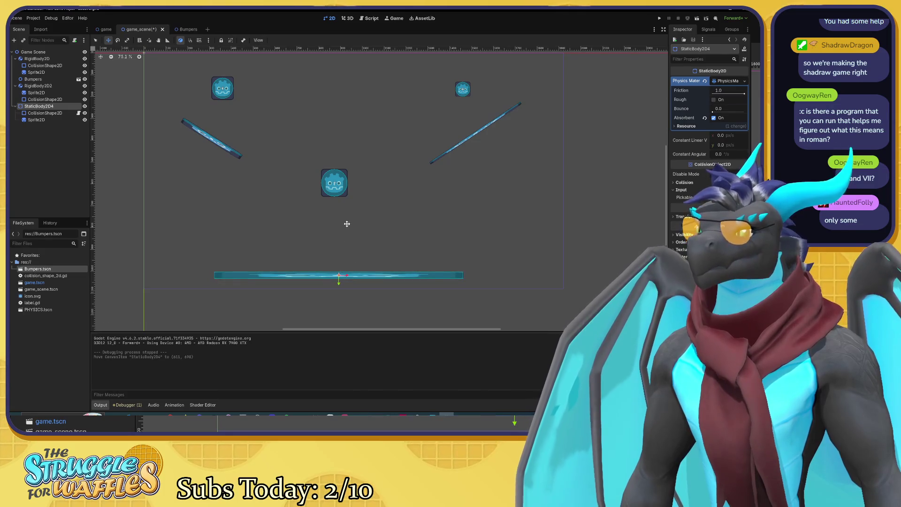
# In the Bumpers scene, shift the whole bumpers group slightly up and right
pyautogui.click(37, 86)
pyautogui.click(181, 29)
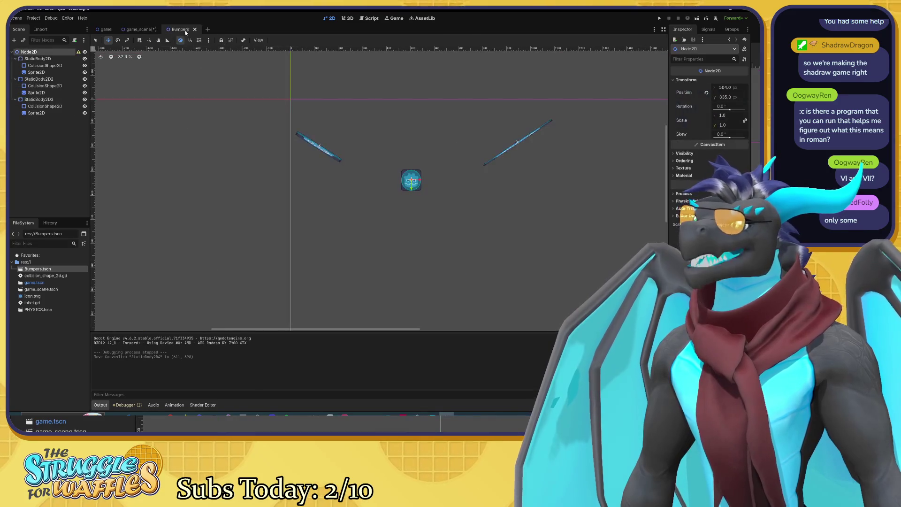
pyautogui.moveTo(318, 146); pyautogui.dragTo(320, 144)
pyautogui.click(138, 29)
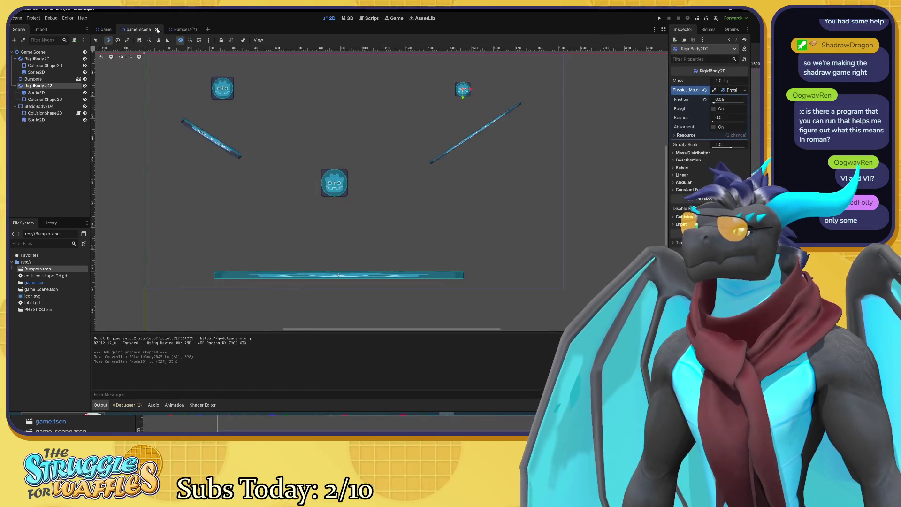
pyautogui.click(182, 30)
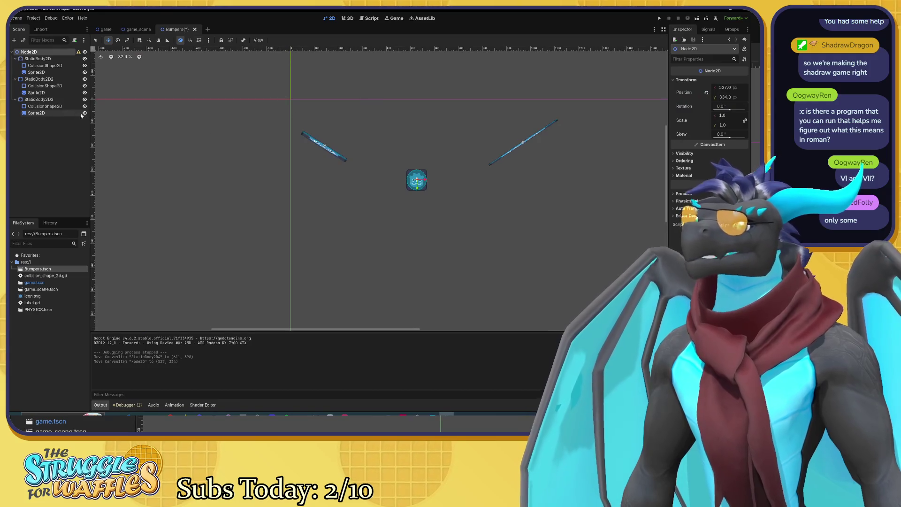
# Raise the left angled bumper about 25 px, save the Bumpers scene, and check it in game_scene
pyautogui.click(48, 59)
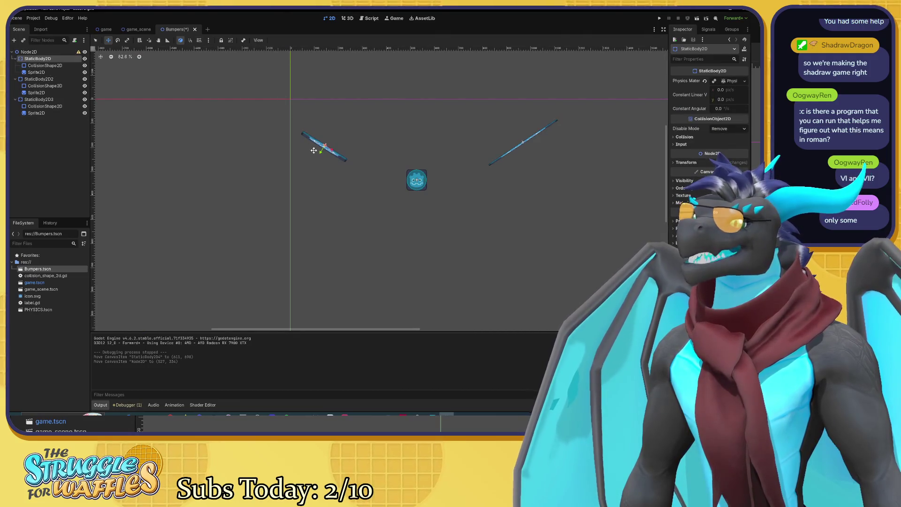
pyautogui.moveTo(323, 147); pyautogui.dragTo(323, 135)
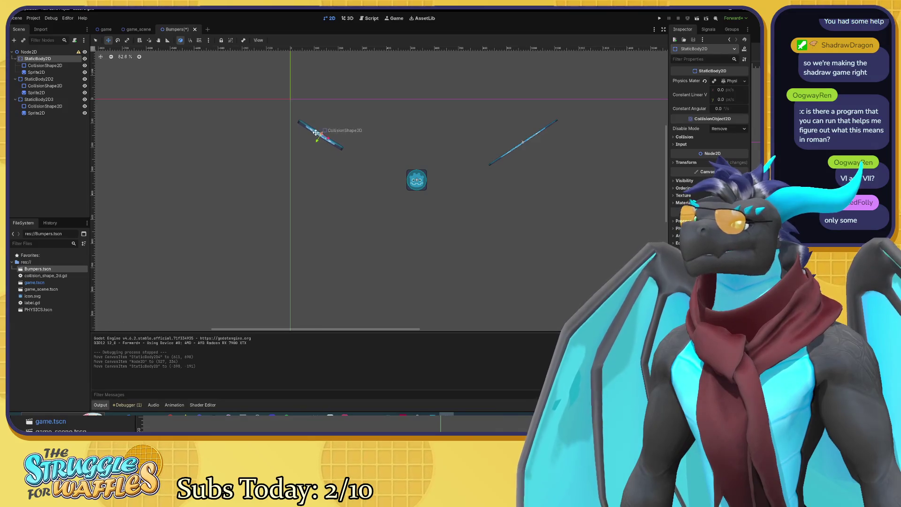
pyautogui.click(135, 29)
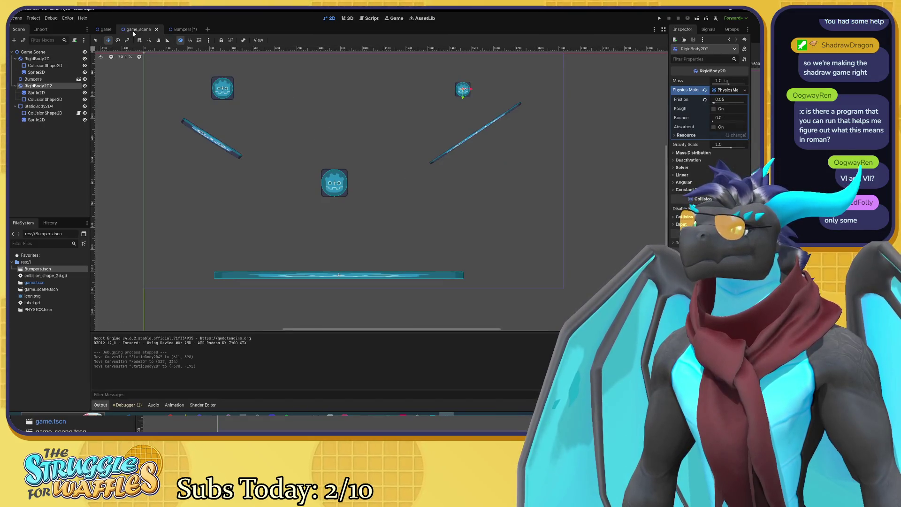
pyautogui.click(177, 30)
pyautogui.hotkey('ctrl', 's')
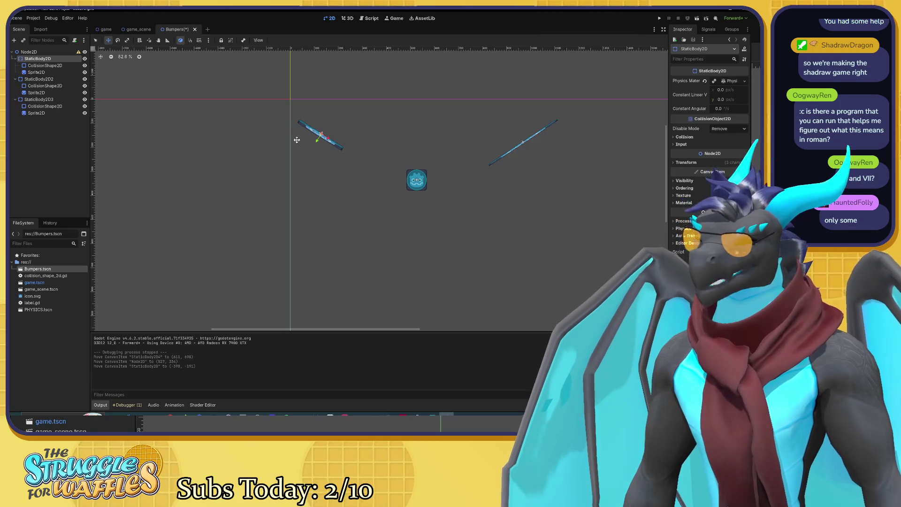
pyautogui.click(137, 29)
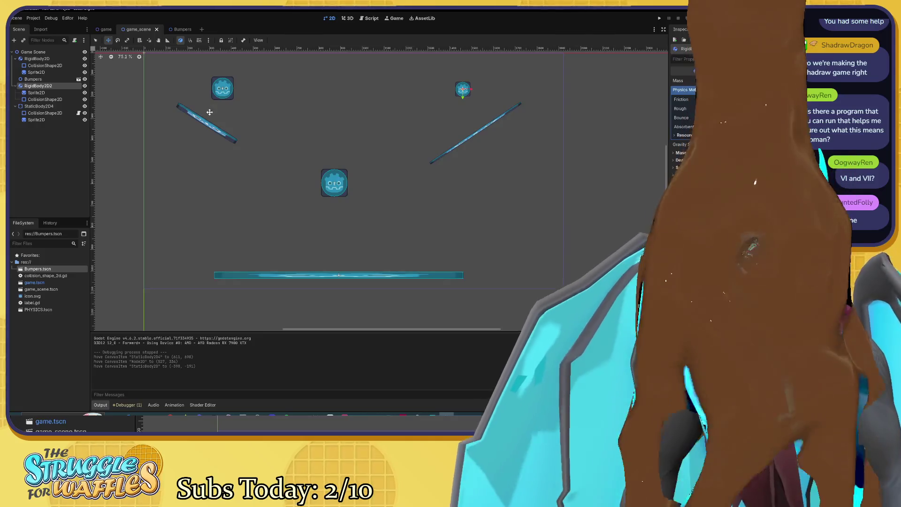
pyautogui.moveTo(181, 30)
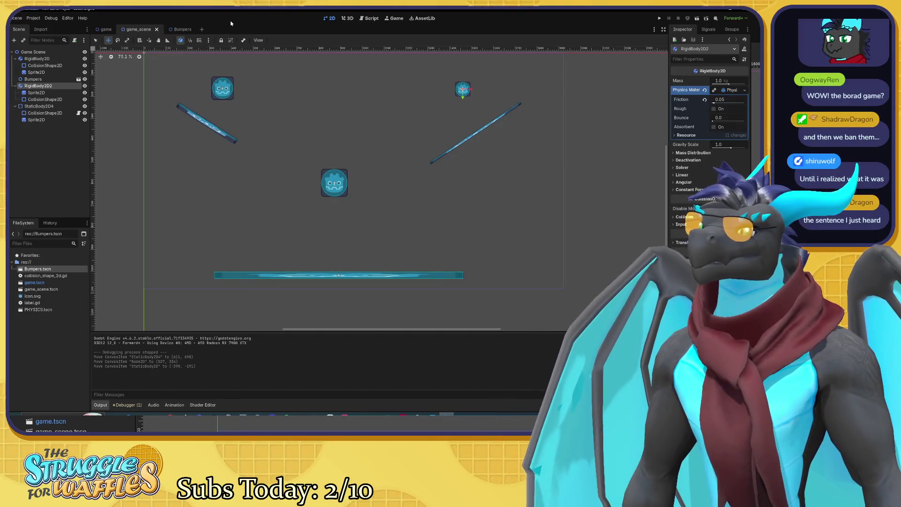
# Enable Rough in StaticBody2D4's Physics Material Override and switch to the Game workspace
pyautogui.click(31, 106)
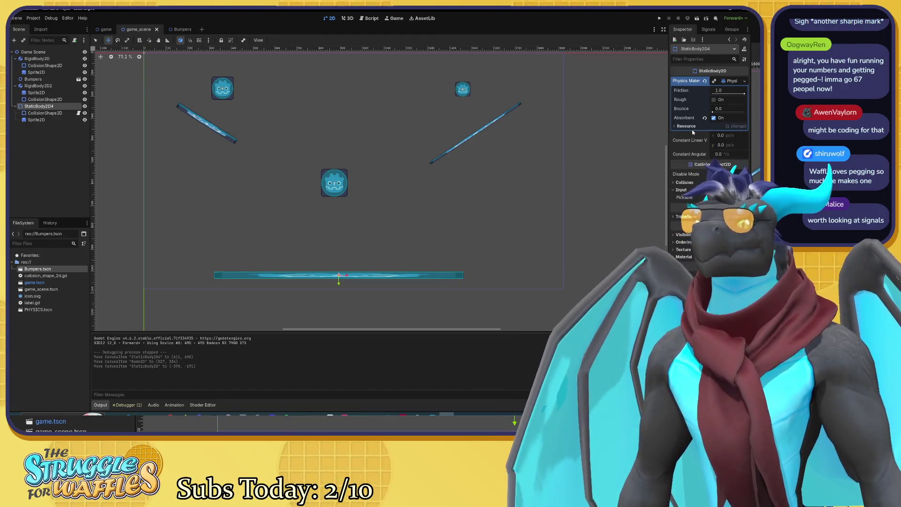
pyautogui.click(714, 100)
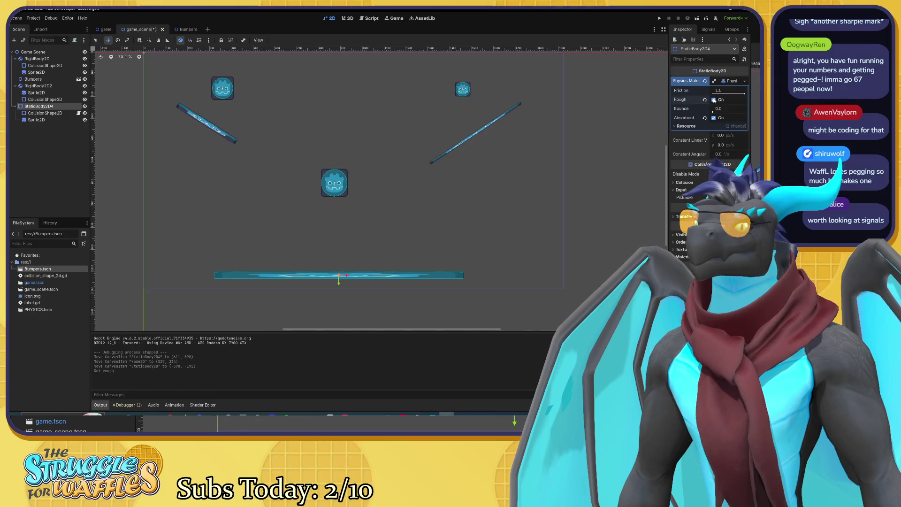
pyautogui.click(397, 18)
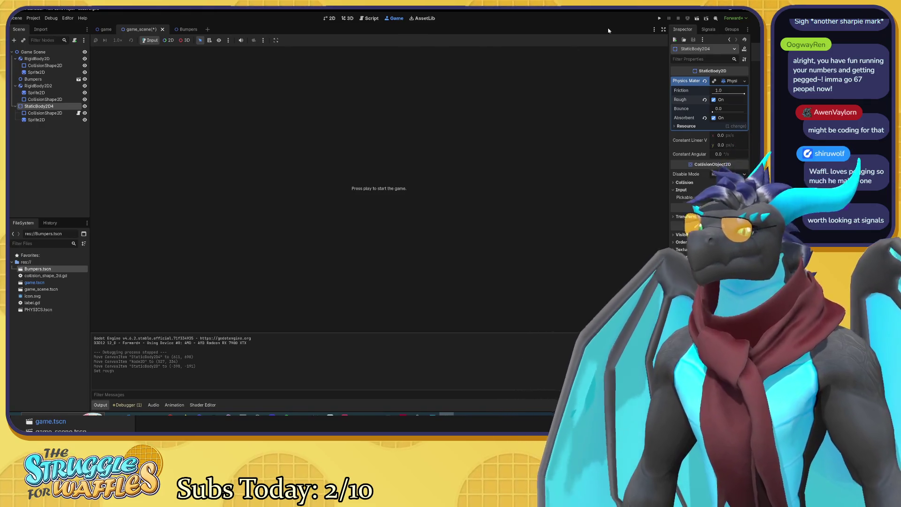
# Play the game to test the rough floor, then stop it
pyautogui.click(659, 19)
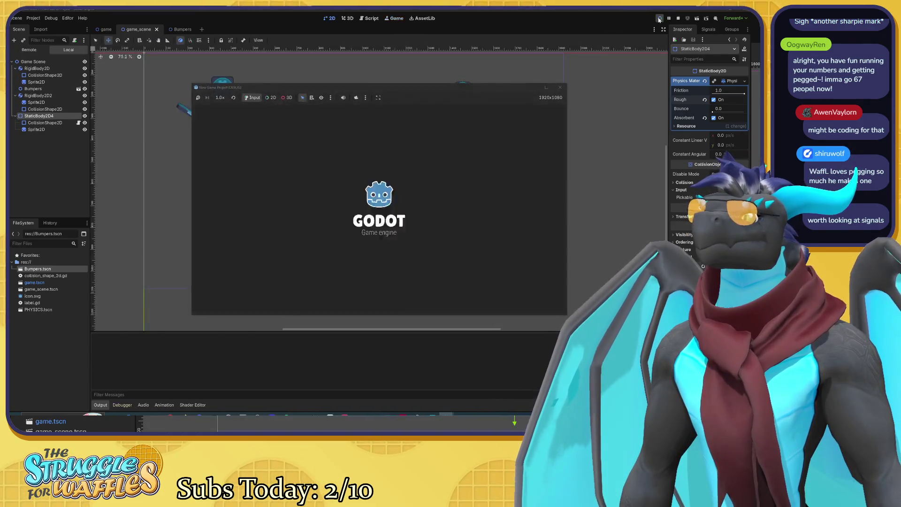
pyautogui.click(559, 87)
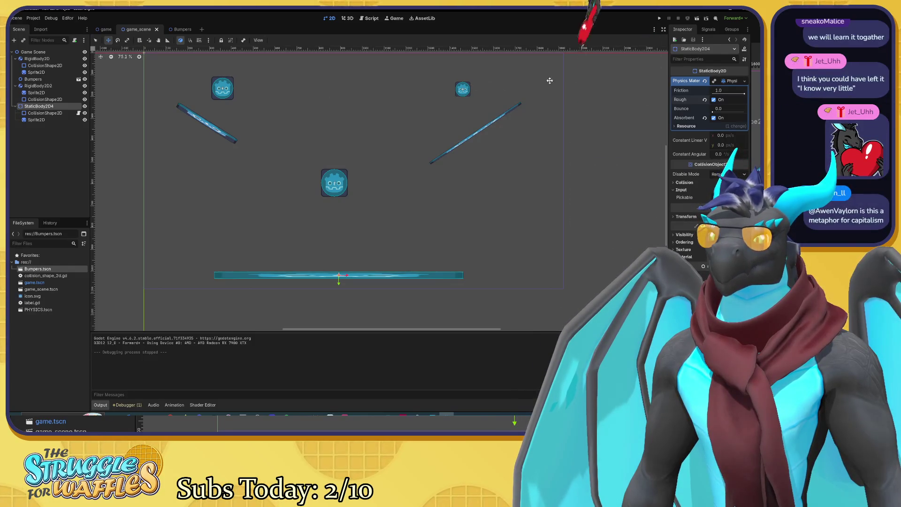
pyautogui.click(707, 30)
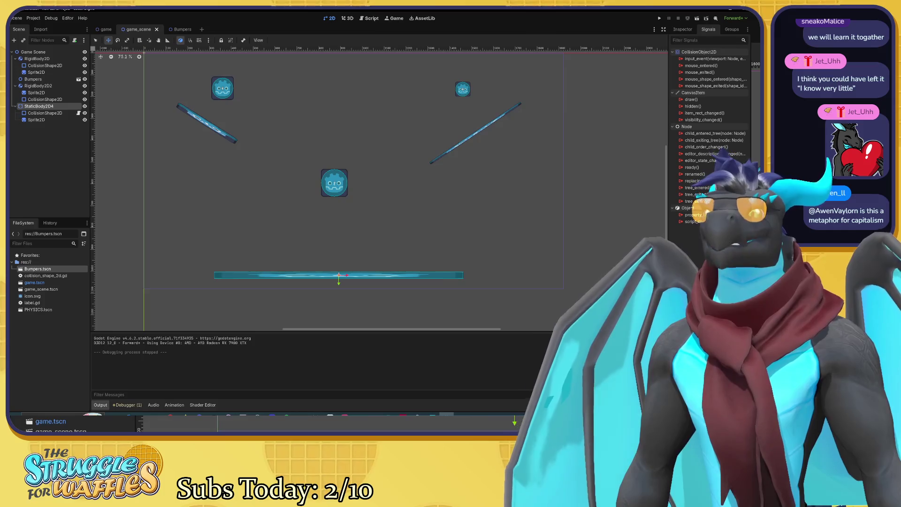
# Widen the side dock to review the floor's signals, then tick Input > Pickable on StaticBody2D4
pyautogui.moveTo(667, 66); pyautogui.dragTo(549, 68)
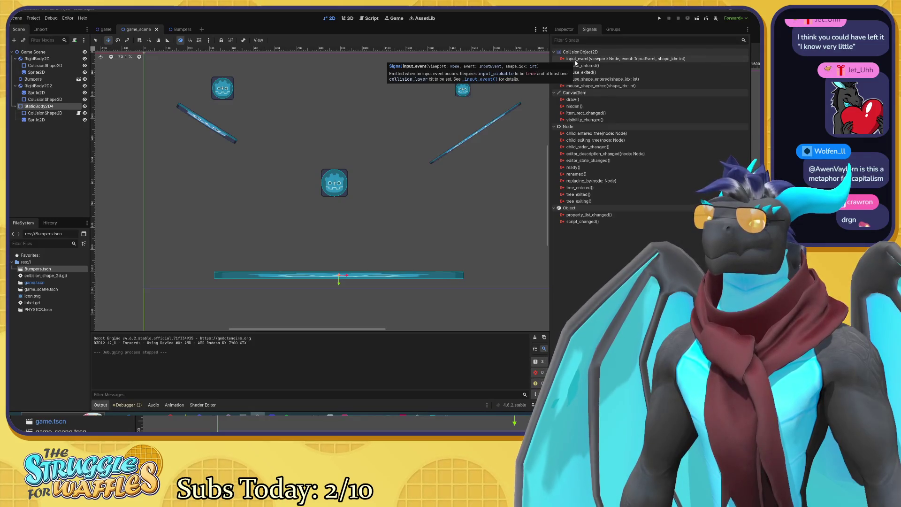
pyautogui.click(571, 31)
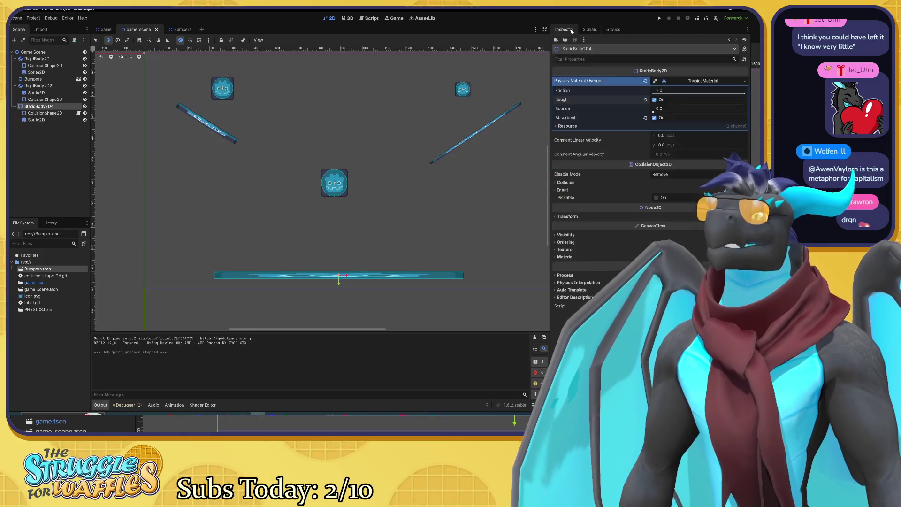
pyautogui.click(656, 197)
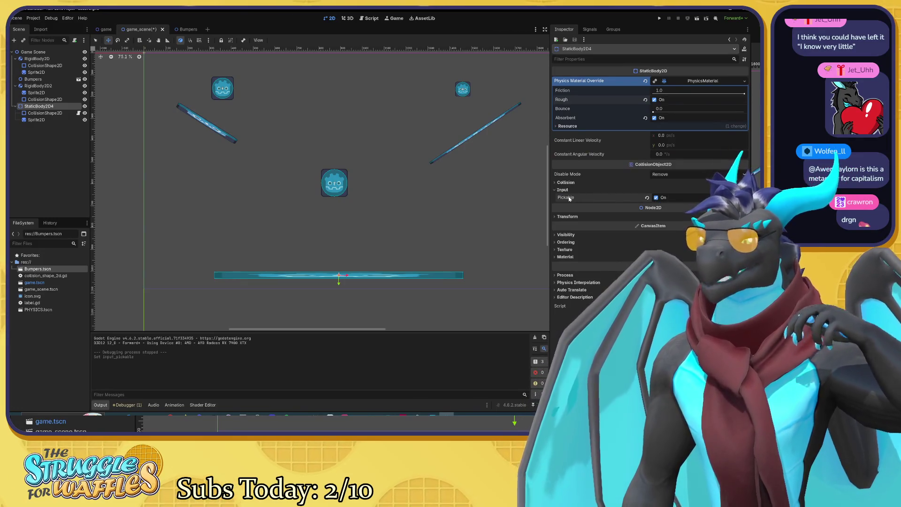
pyautogui.moveTo(569, 198)
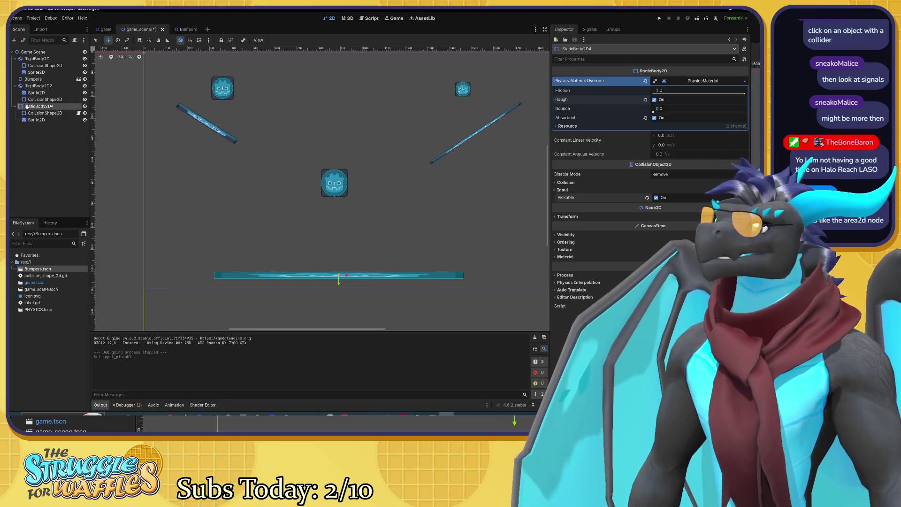
pyautogui.click(47, 113)
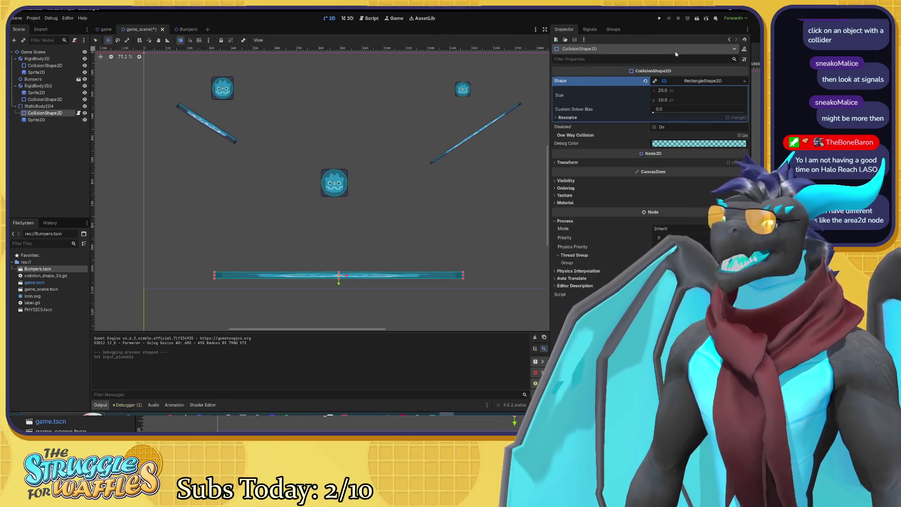
# Open the Signals tab for the floor's CollisionShape2D and look over its listed signals
pyautogui.click(594, 30)
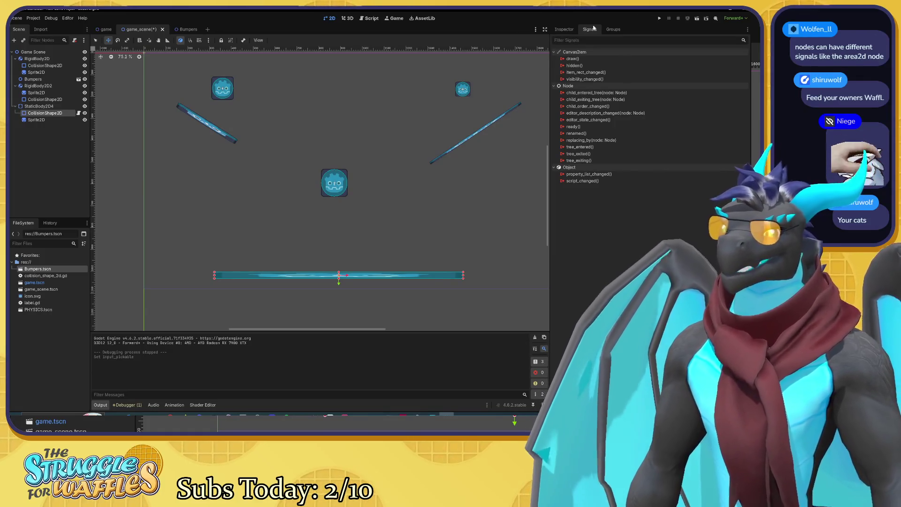
pyautogui.moveTo(586, 107)
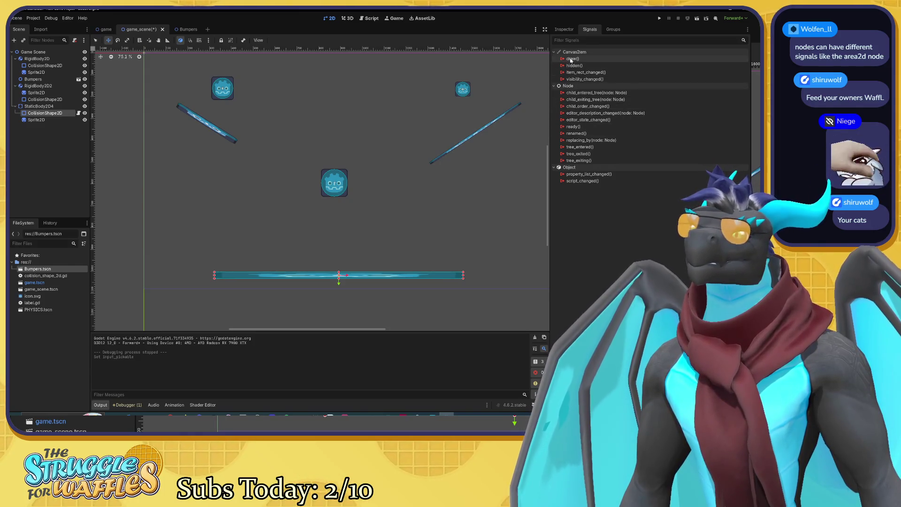
pyautogui.moveTo(571, 60)
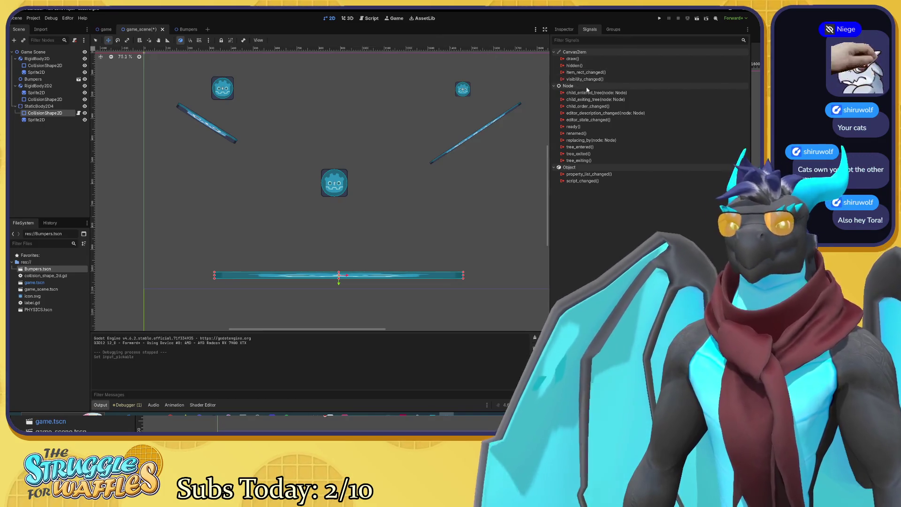
pyautogui.moveTo(608, 94)
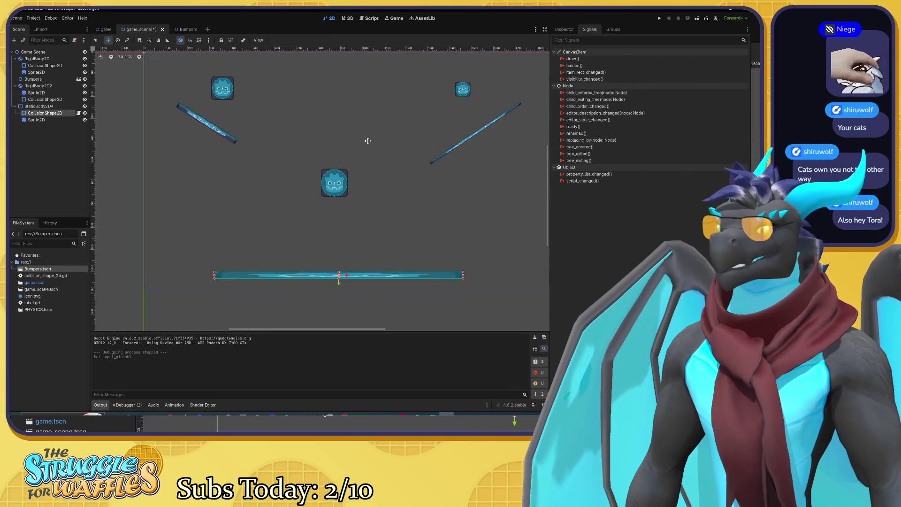
pyautogui.moveTo(610, 140)
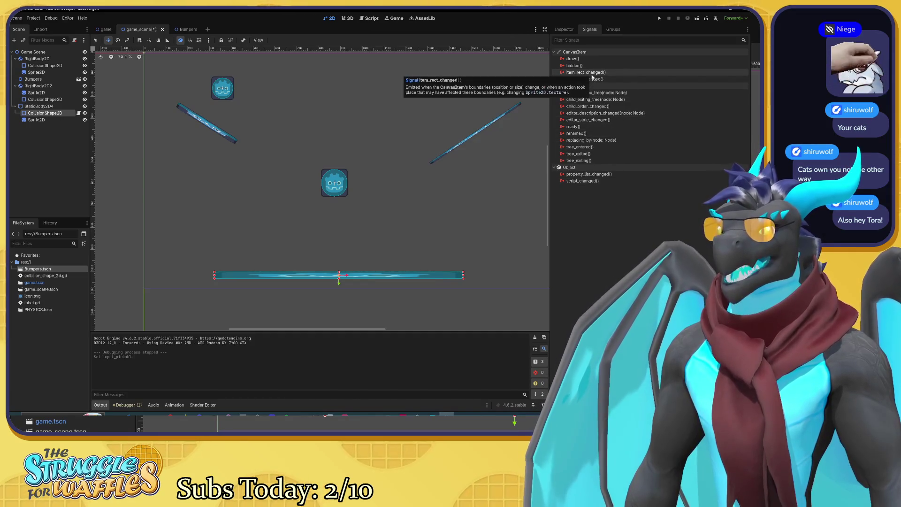
pyautogui.click(43, 106)
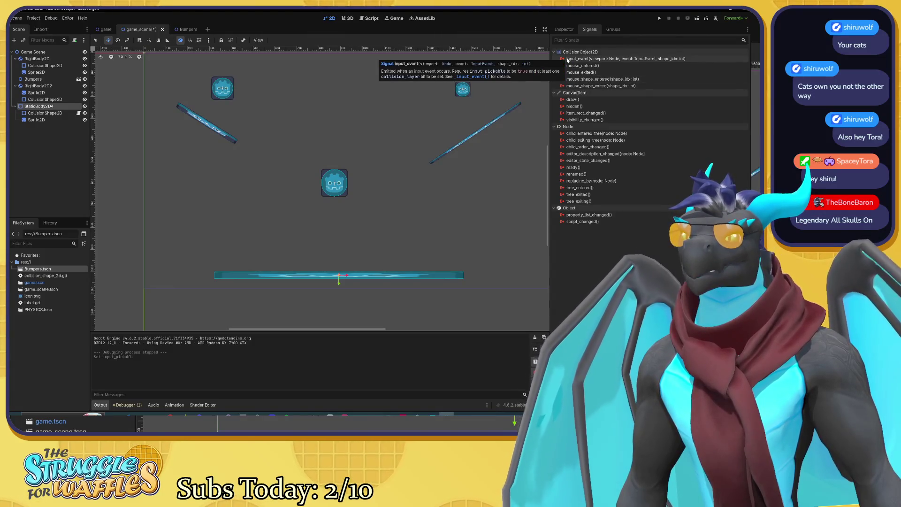
pyautogui.moveTo(609, 72)
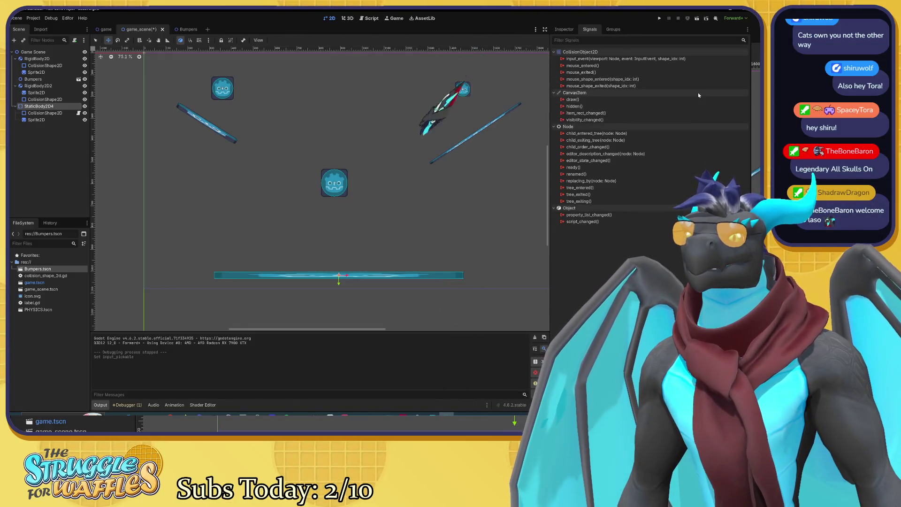
pyautogui.moveTo(698, 94)
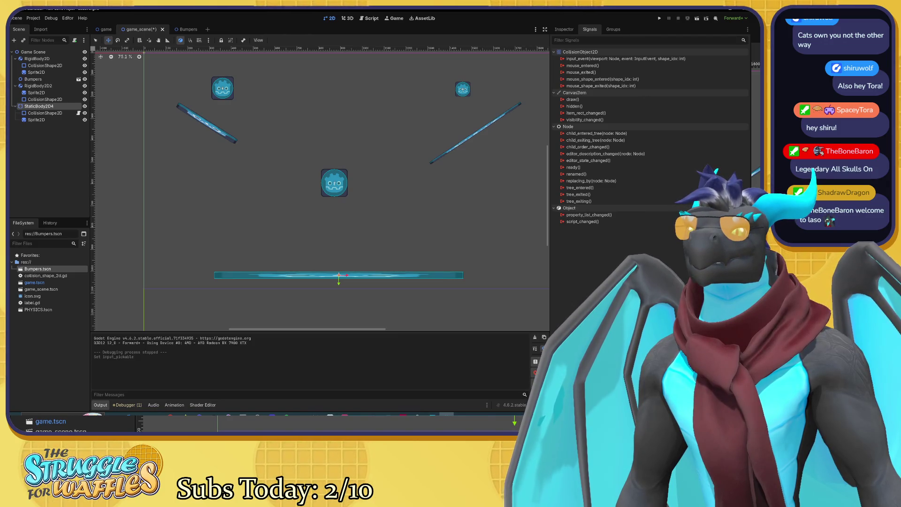
pyautogui.moveTo(611, 148)
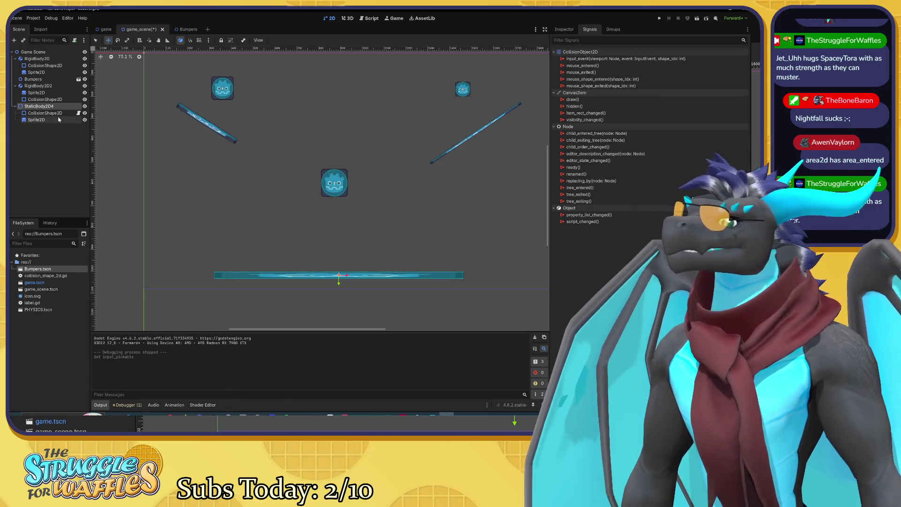
pyautogui.click(54, 142)
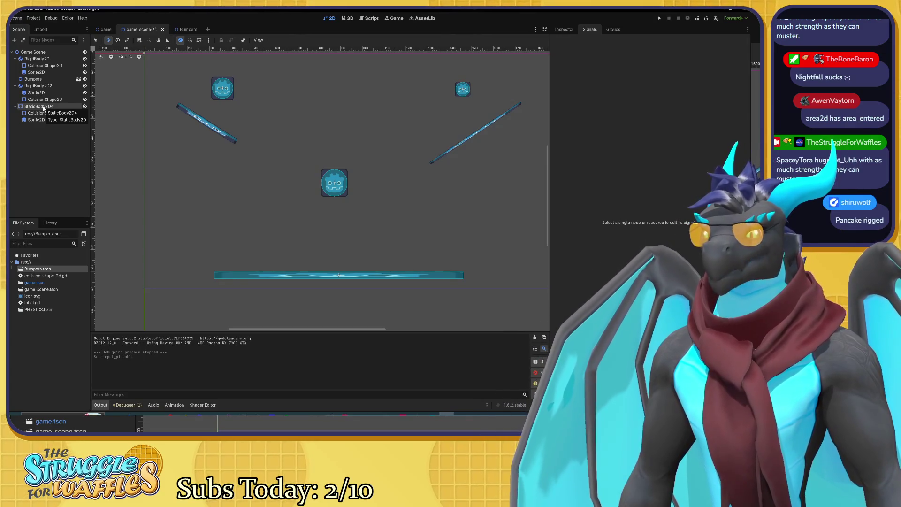
pyautogui.click(44, 108)
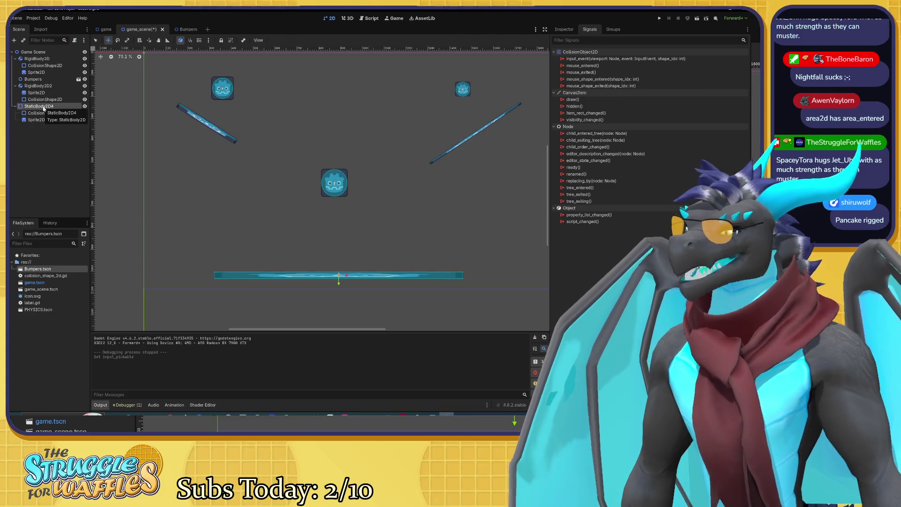
# Search 'area' to add an Area2D child under StaticBody2D4, then show its properties in the Inspector
pyautogui.hotkey('ctrl', 'a')
pyautogui.write('area')
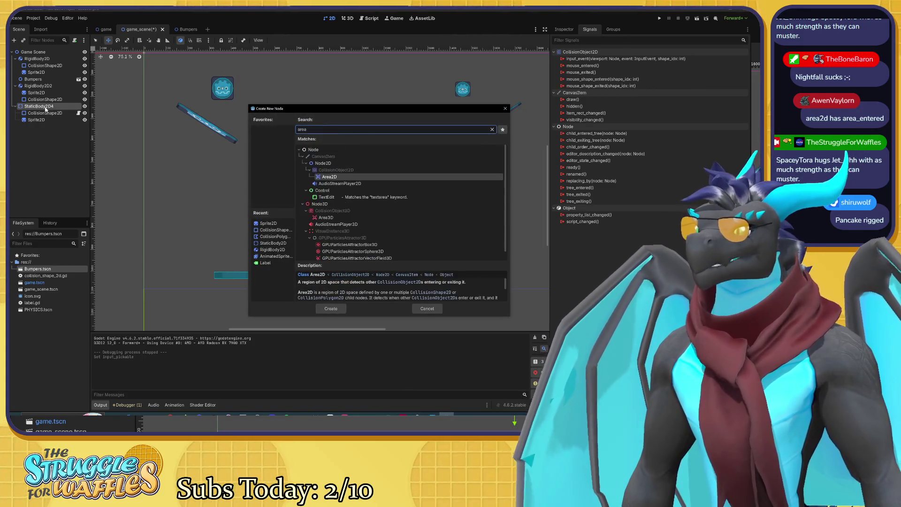
pyautogui.click(325, 178)
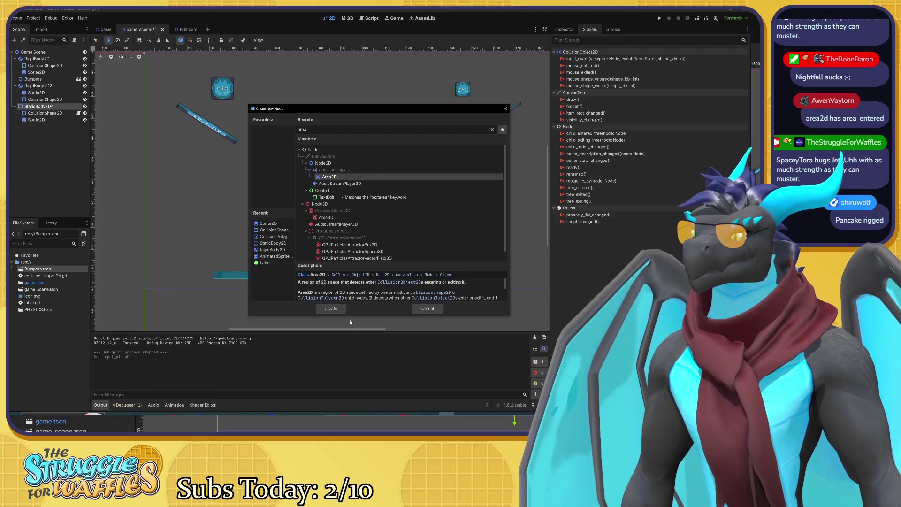
pyautogui.click(331, 309)
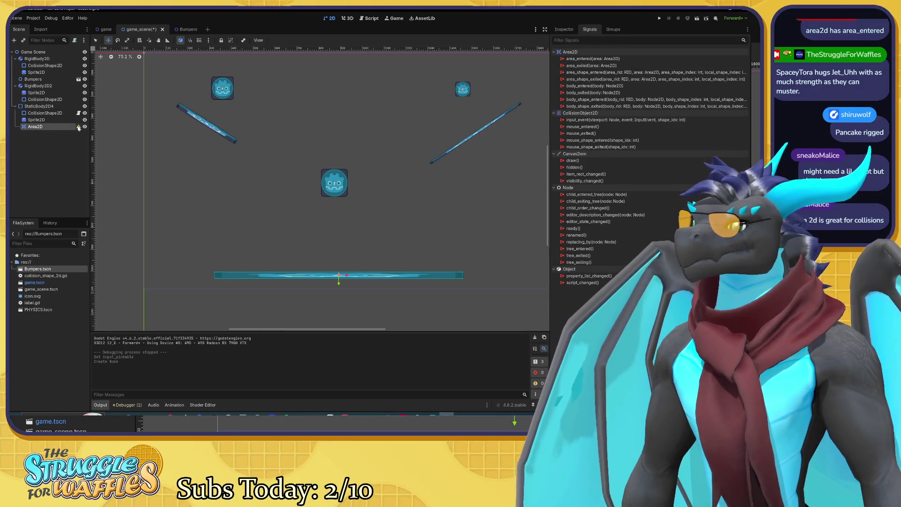
pyautogui.moveTo(79, 127)
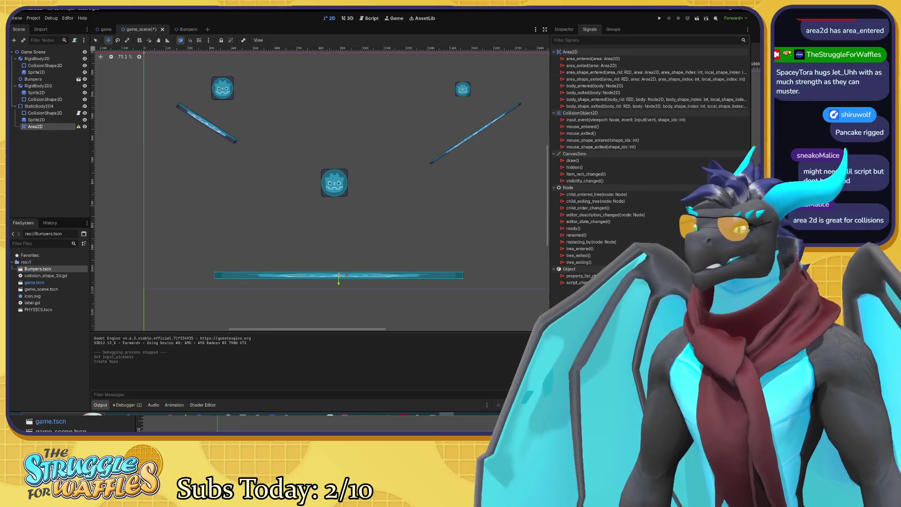
pyautogui.click(564, 29)
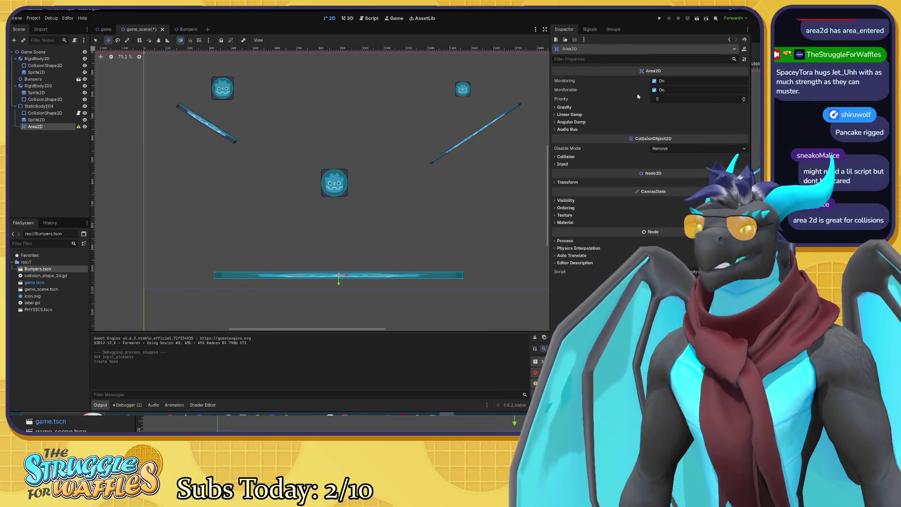
pyautogui.click(558, 108)
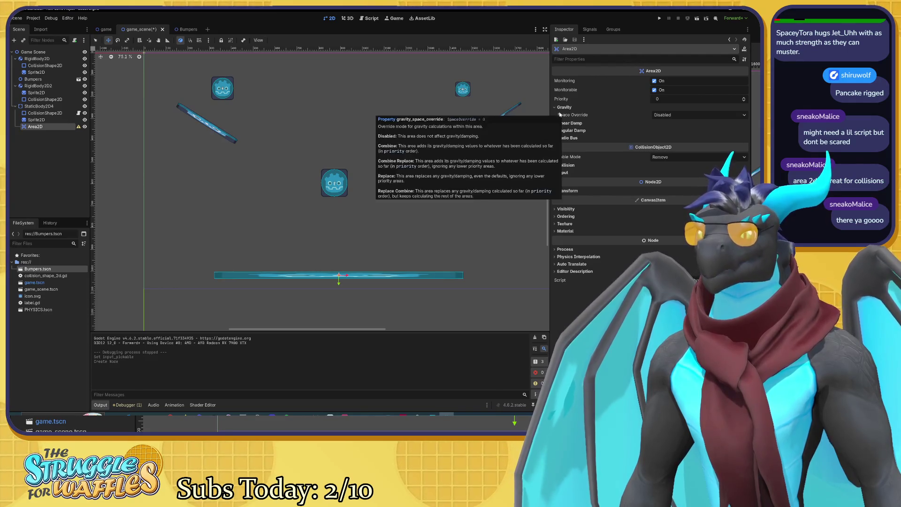
pyautogui.click(556, 109)
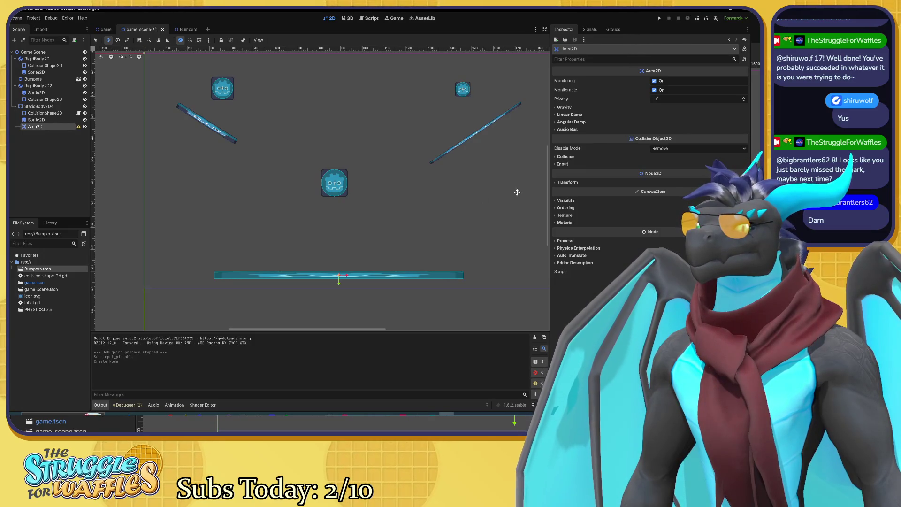
pyautogui.click(555, 183)
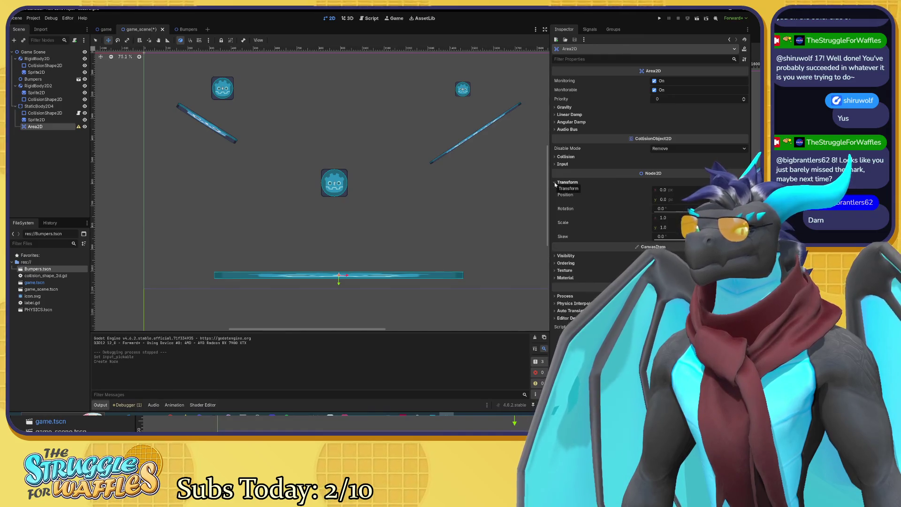
pyautogui.click(555, 183)
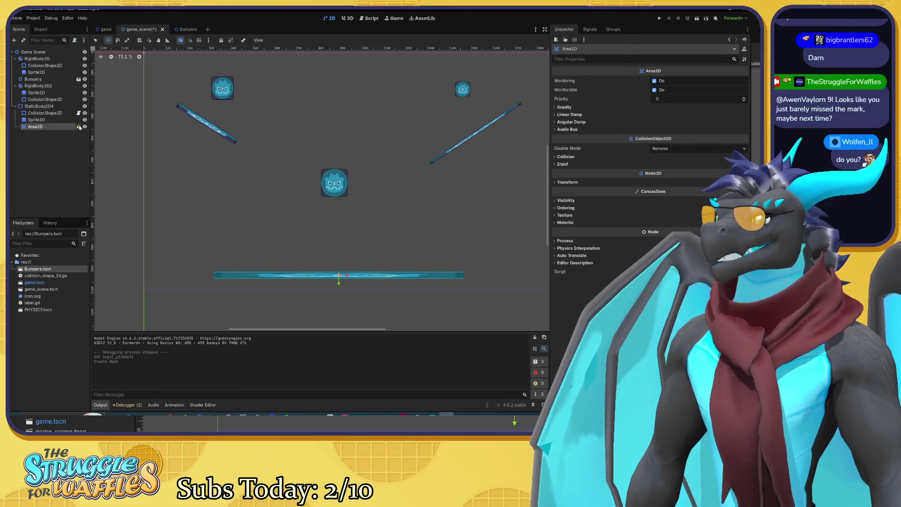
pyautogui.moveTo(78, 127)
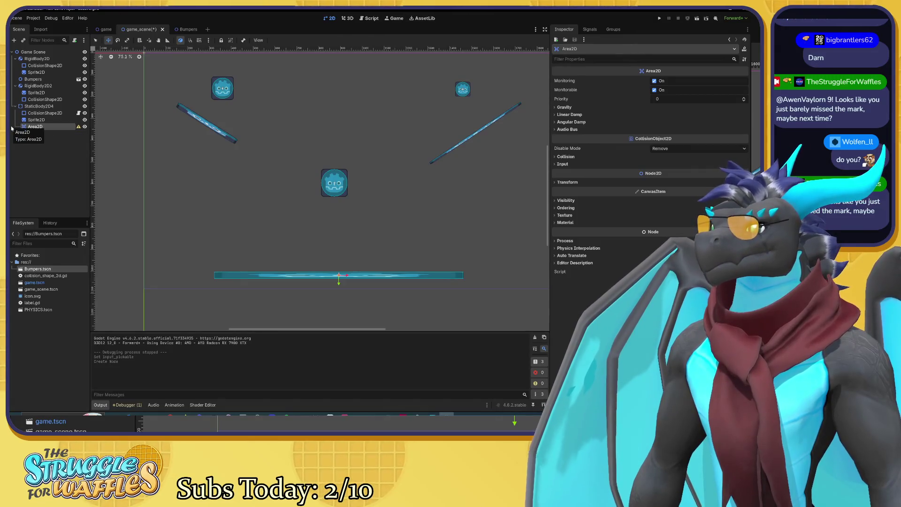
pyautogui.rightClick(30, 129)
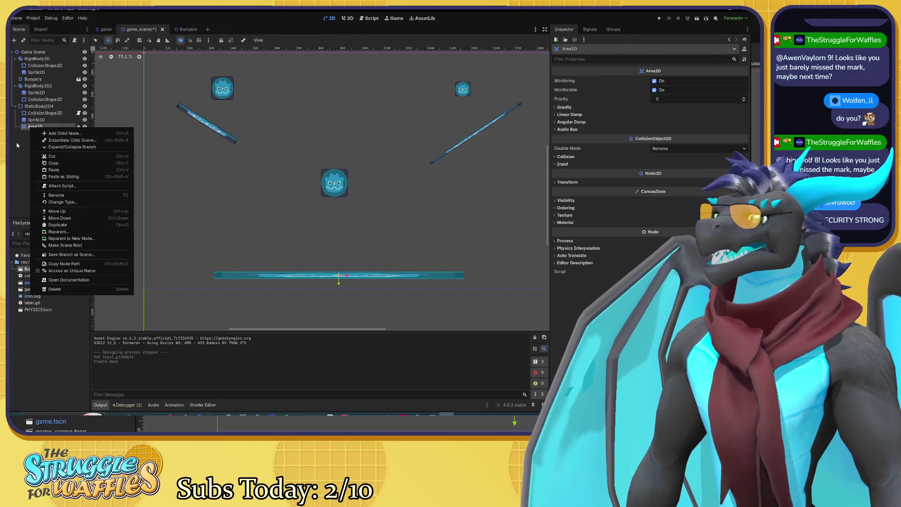
pyautogui.click(17, 146)
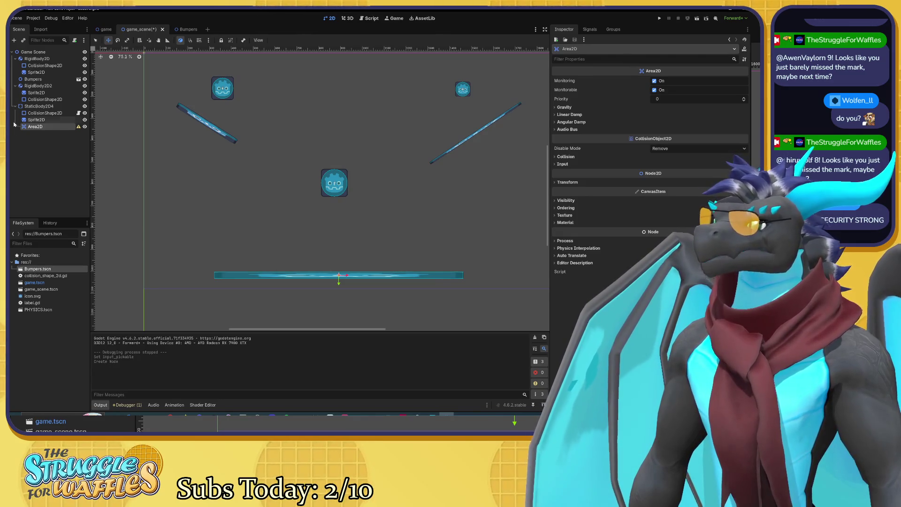
pyautogui.rightClick(11, 72)
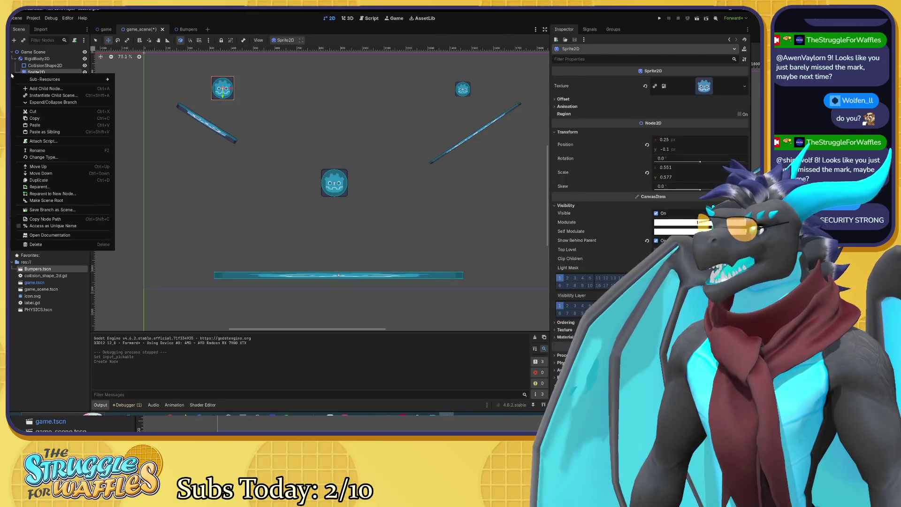
pyautogui.click(38, 104)
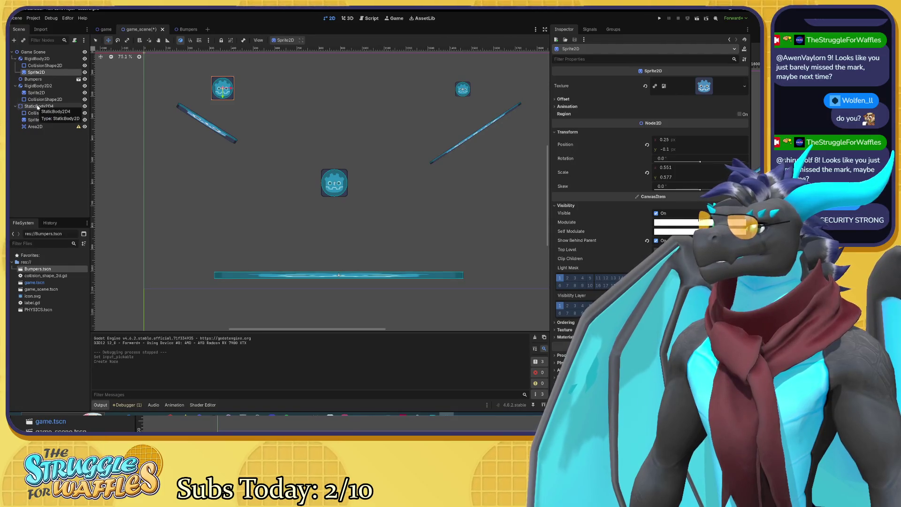
pyautogui.rightClick(17, 72)
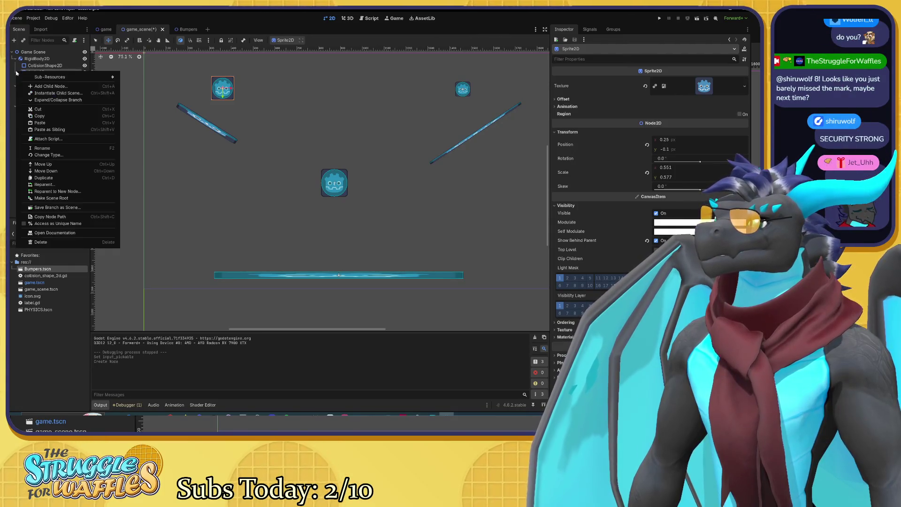
pyautogui.click(34, 105)
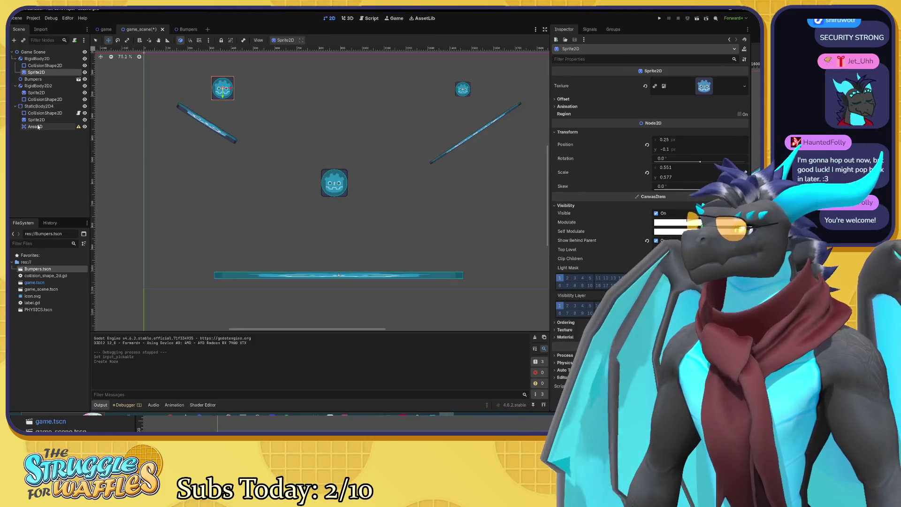
# Select the Area2D, keep its Disable Mode at Remove, and inspect its Collision and Input sections
pyautogui.click(38, 127)
pyautogui.moveTo(38, 126); pyautogui.dragTo(15, 108)
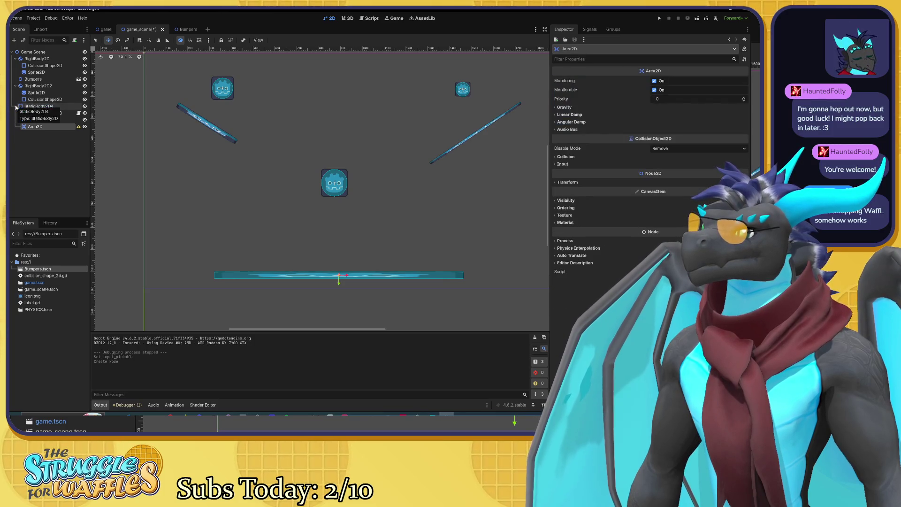
pyautogui.click(35, 127)
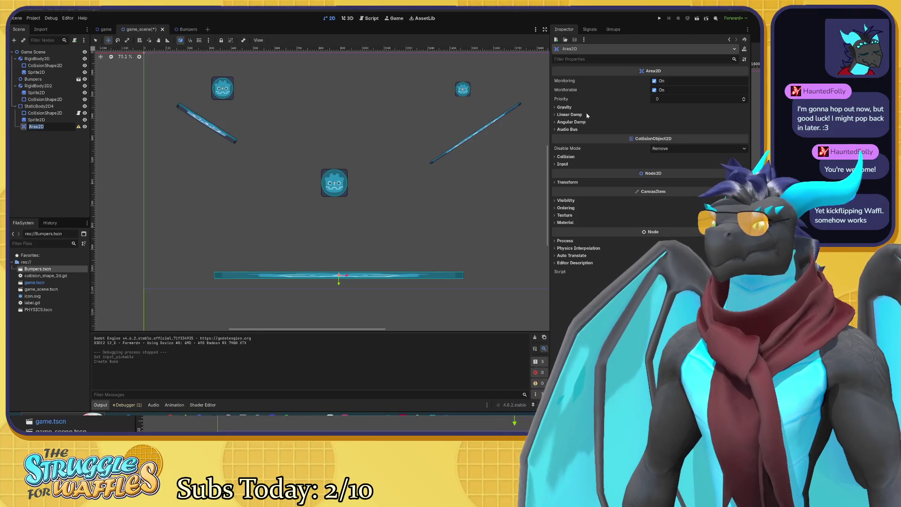
pyautogui.click(689, 148)
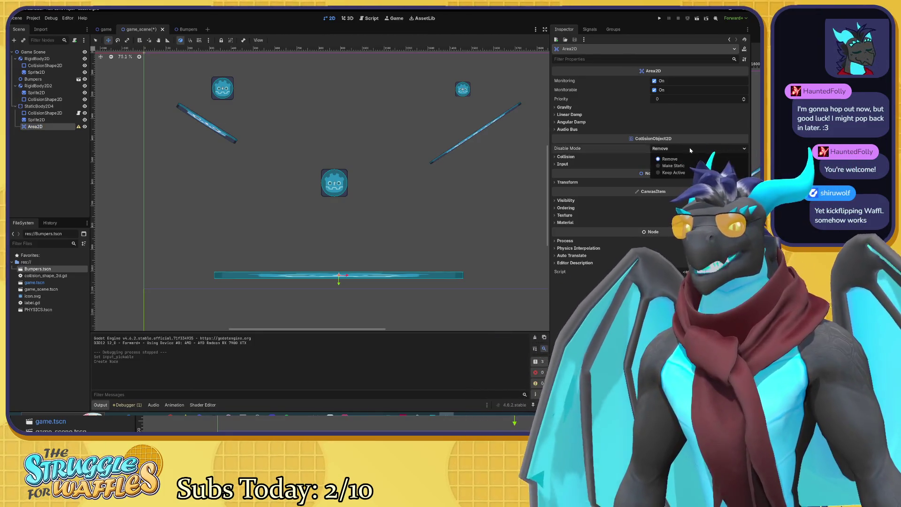
pyautogui.click(557, 157)
pyautogui.click(556, 157)
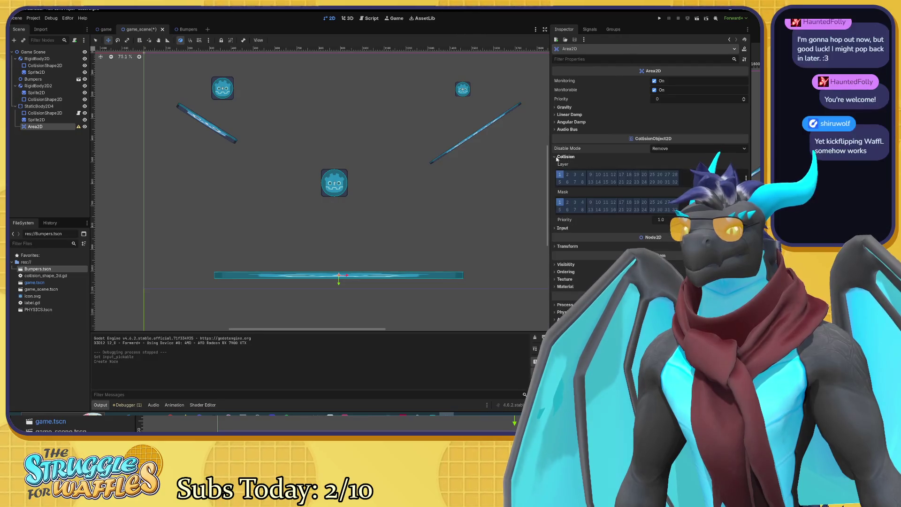
pyautogui.click(557, 157)
pyautogui.click(556, 164)
pyautogui.click(556, 165)
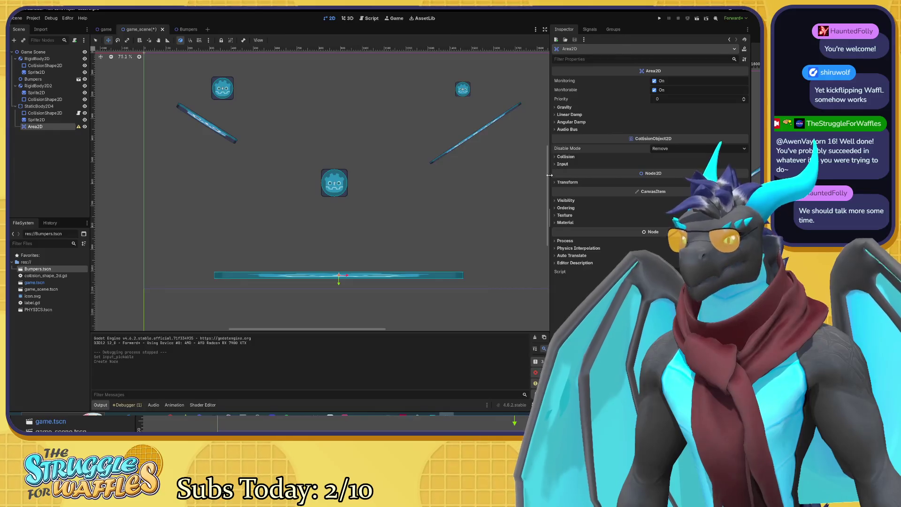
pyautogui.click(560, 164)
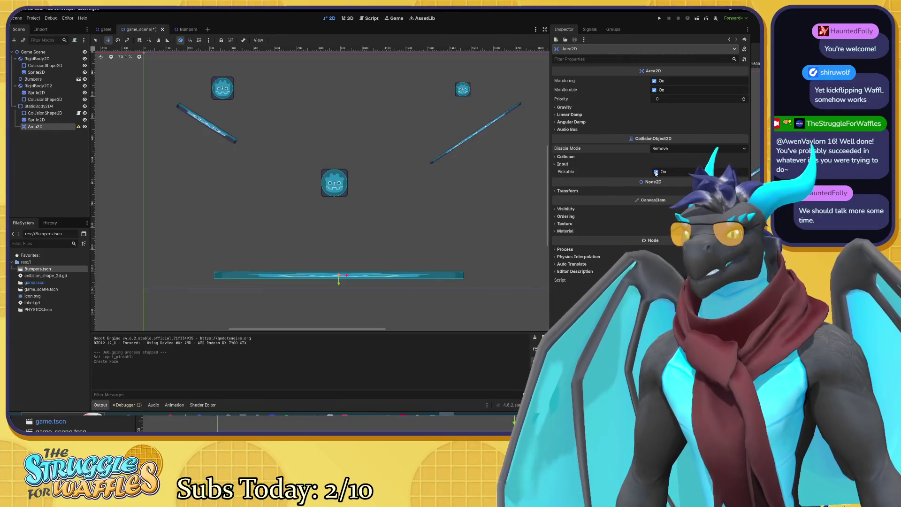
# Toggle Input > Pickable on StaticBody2D4, then return to the Area2D's properties
pyautogui.click(61, 106)
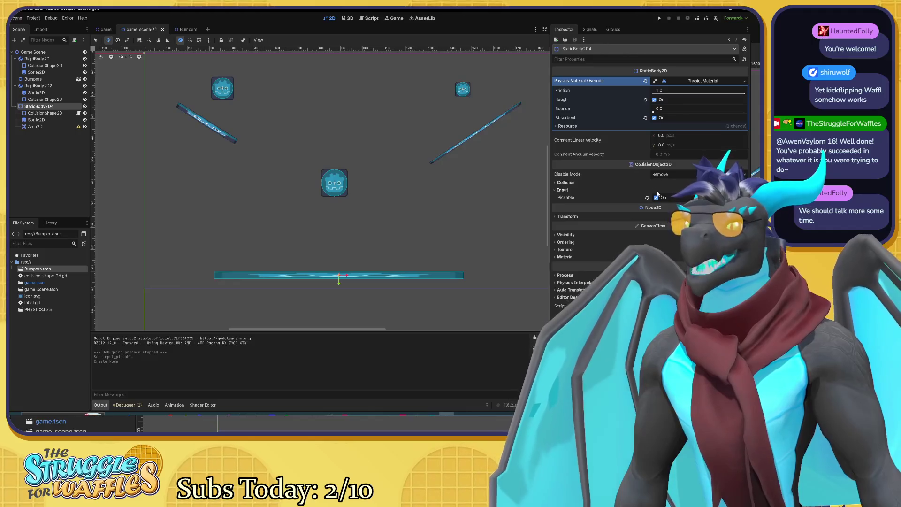
pyautogui.click(655, 198)
pyautogui.click(42, 127)
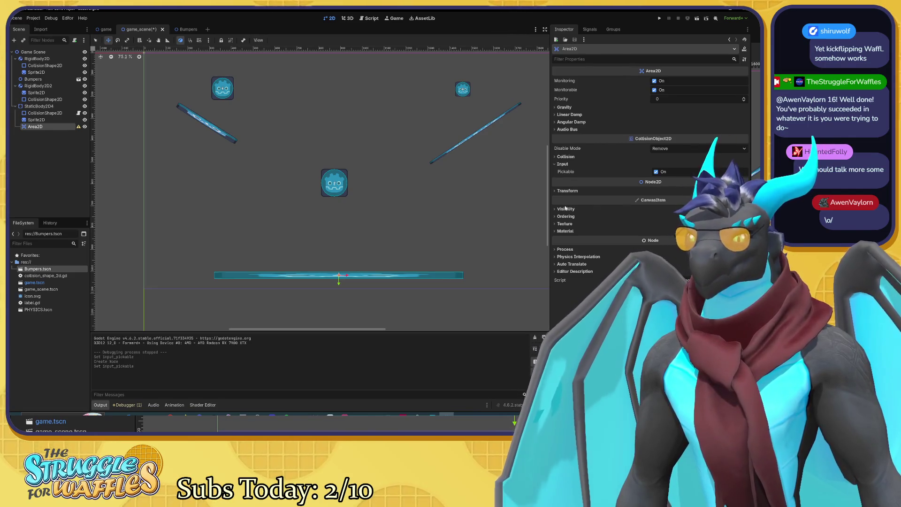
pyautogui.click(38, 127)
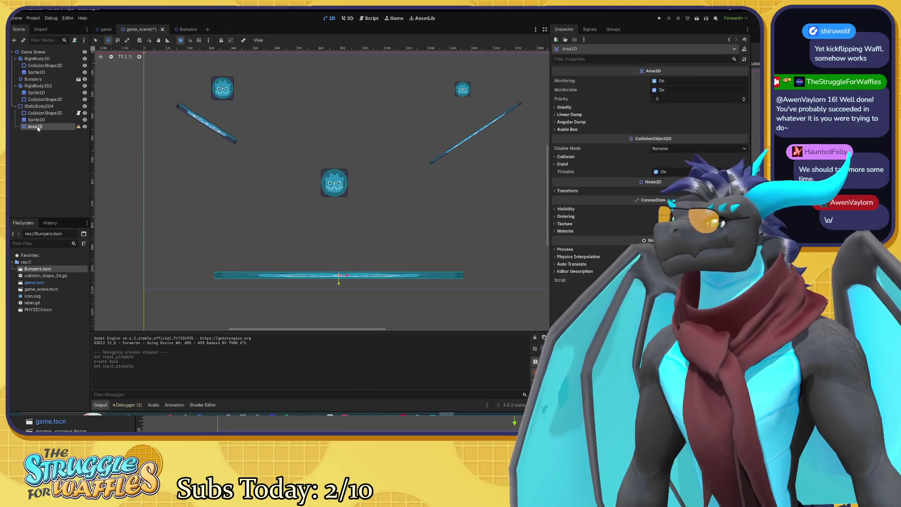
# Search 'shape' and create a CollisionShape2D as a child of the Area2D
pyautogui.hotkey('ctrl', 'a')
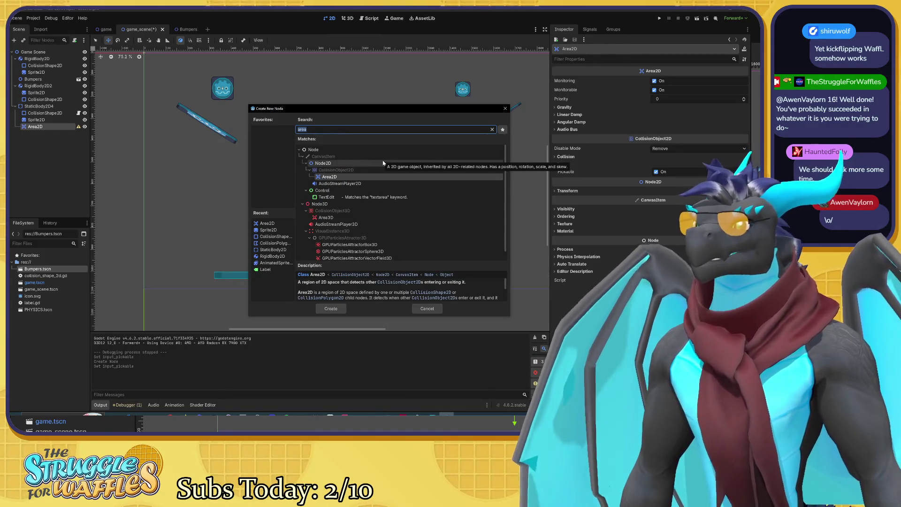
pyautogui.write('shape')
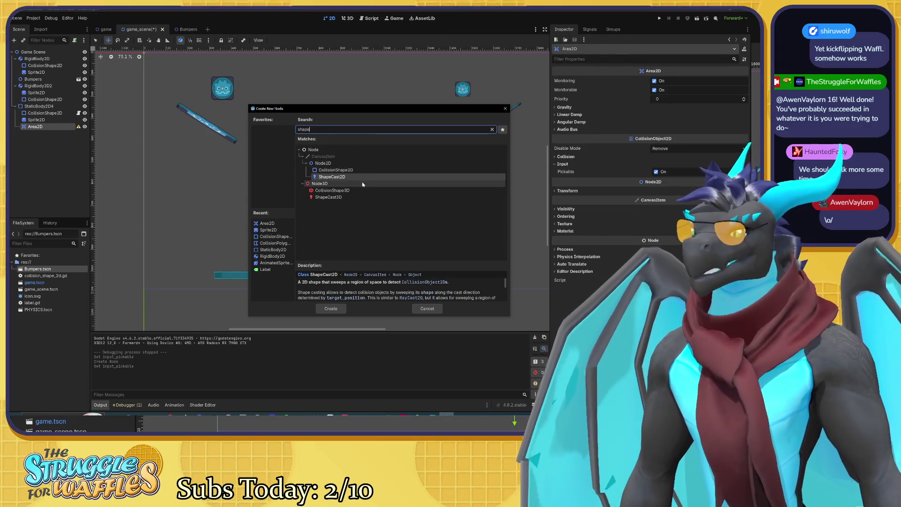
pyautogui.click(337, 170)
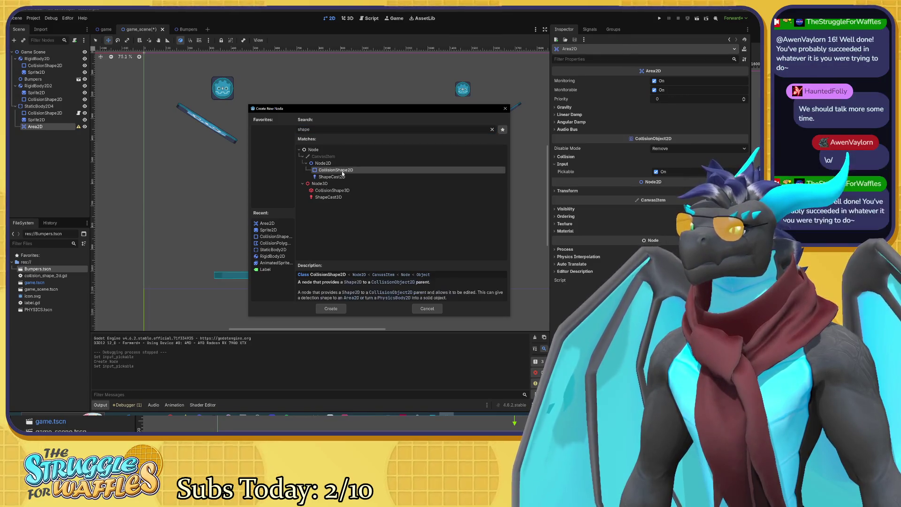
pyautogui.click(332, 309)
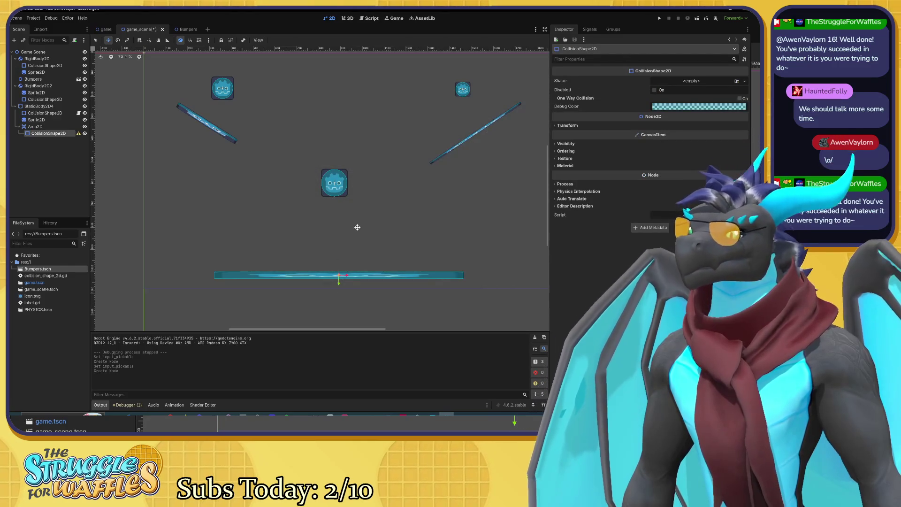
# Set the Area2D CollisionShape2D's Shape property to New RectangleShape2D
pyautogui.scroll(8, 341, 270)
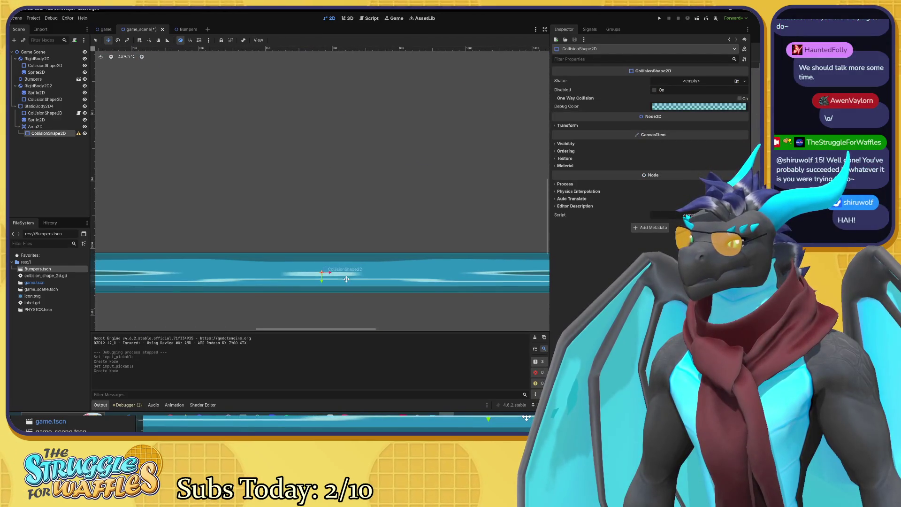
pyautogui.scroll(-6, 347, 279)
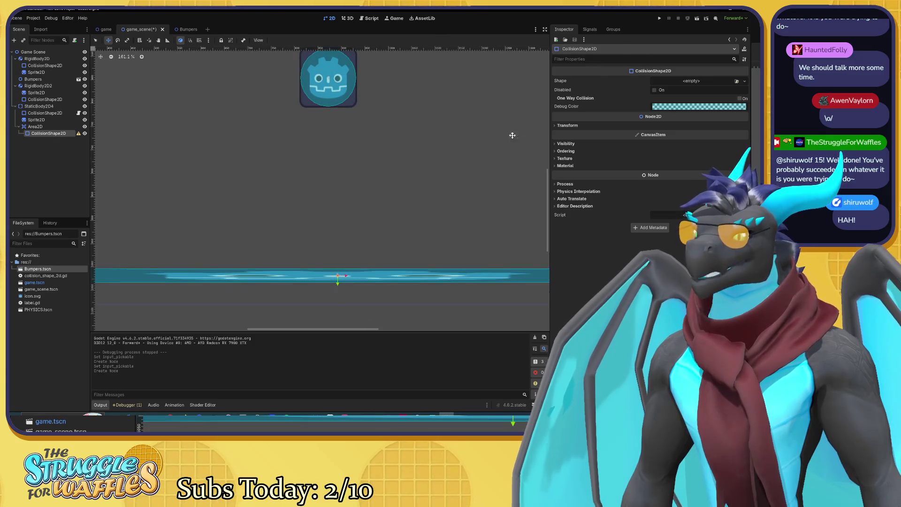
pyautogui.click(717, 82)
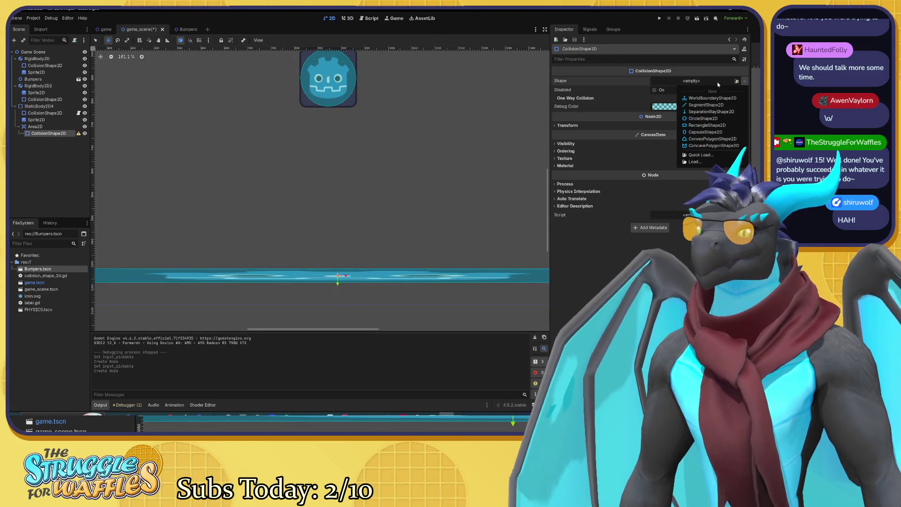
pyautogui.click(706, 126)
pyautogui.scroll(-5, 388, 229)
pyautogui.scroll(10, 366, 274)
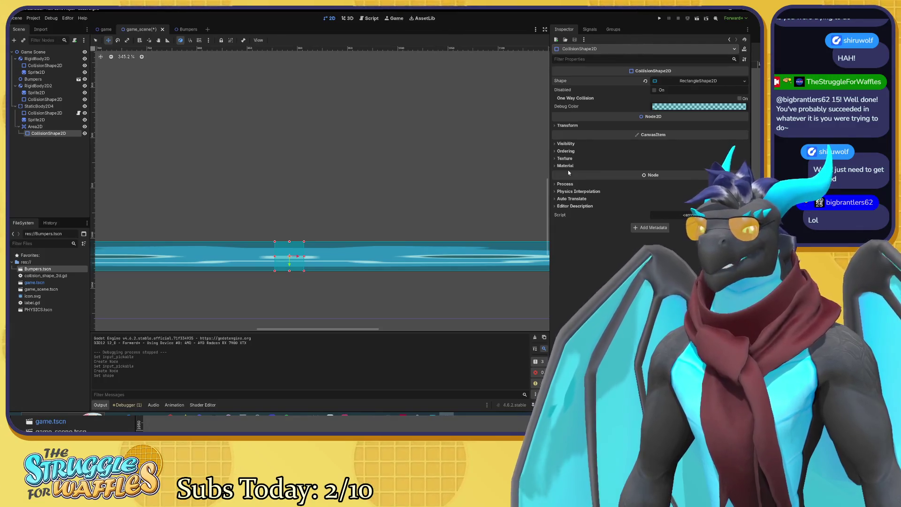
pyautogui.moveTo(568, 173)
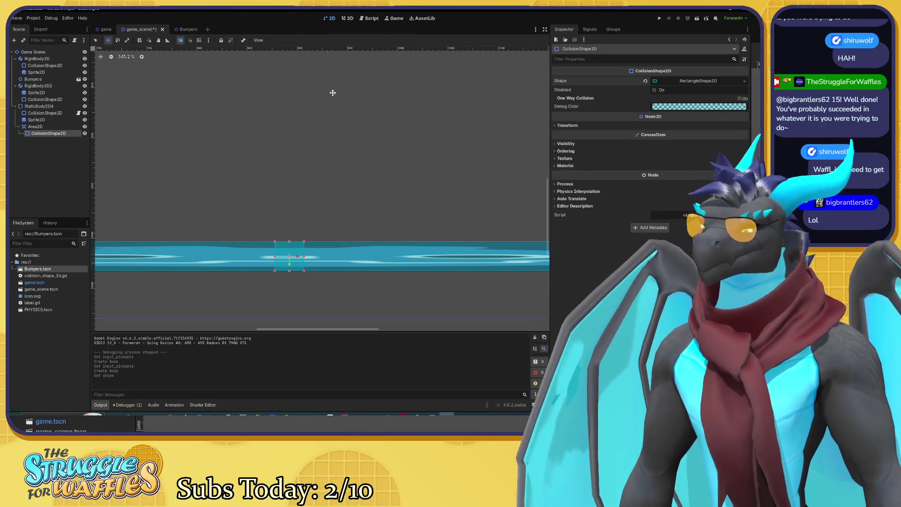
# Use the Scale tool to stretch the collision rectangle across the whole floor bar
pyautogui.press('s')
pyautogui.moveTo(300, 256); pyautogui.dragTo(398, 274)
pyautogui.scroll(-10, 397, 271)
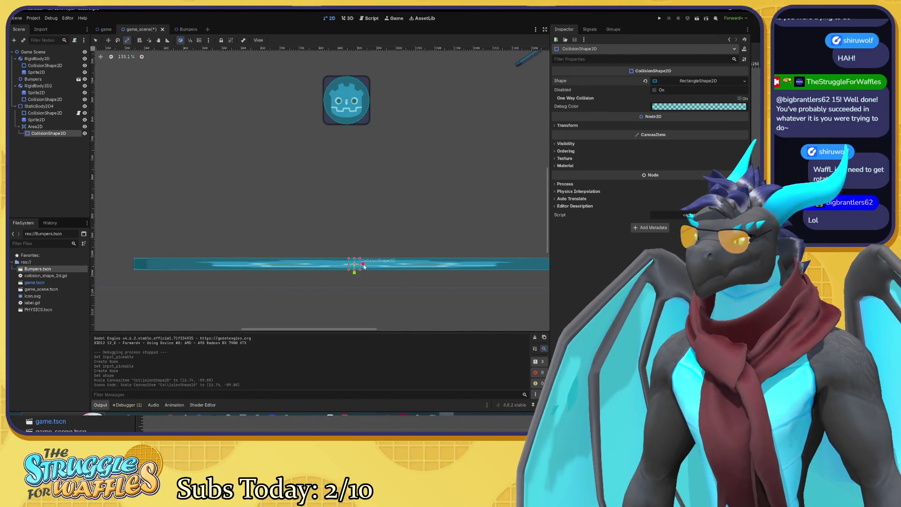
pyautogui.moveTo(361, 264); pyautogui.dragTo(645, 273)
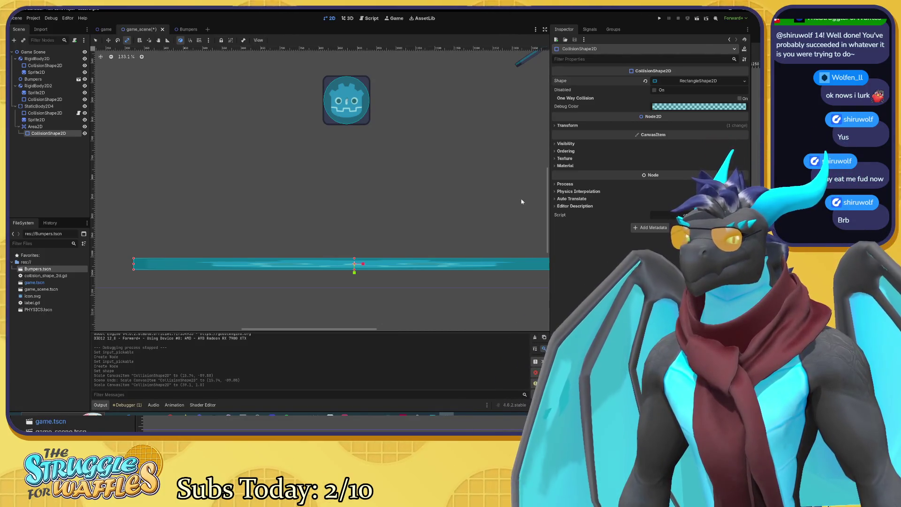
# Select the Area2D and list the signals it can emit
pyautogui.click(35, 126)
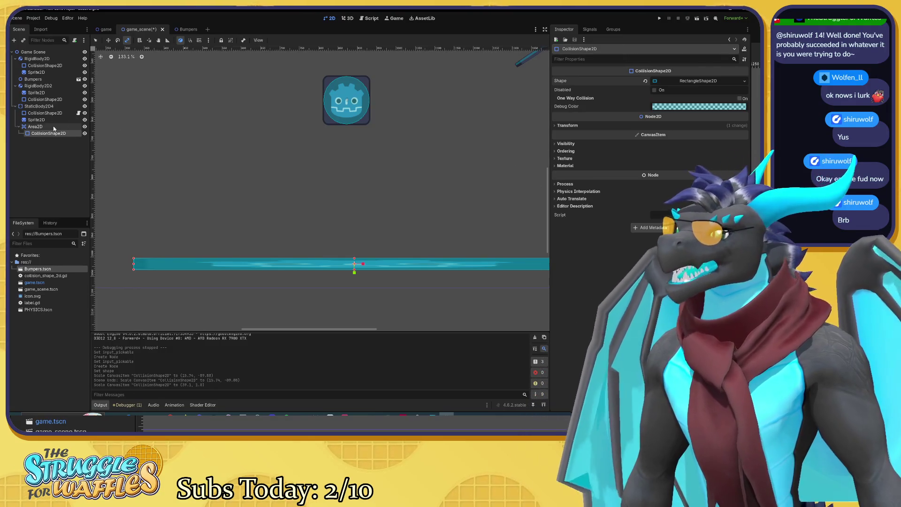
pyautogui.moveTo(596, 148)
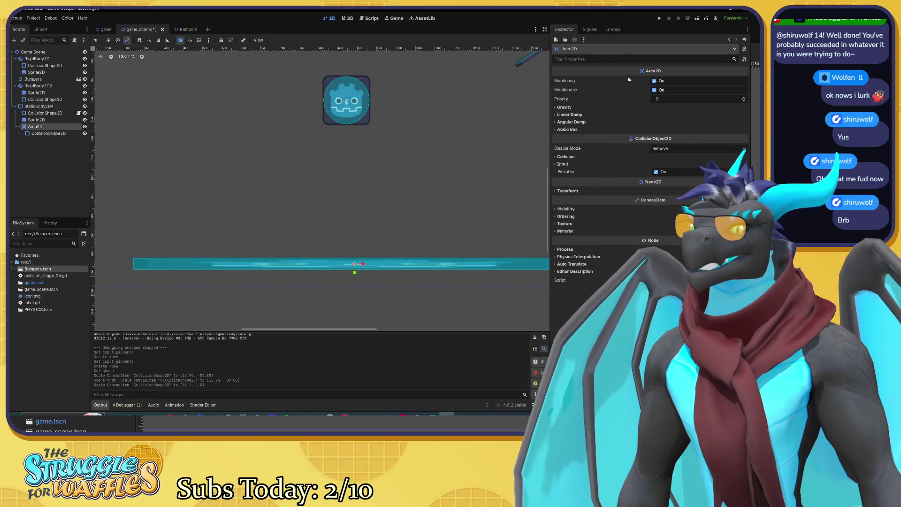
pyautogui.click(592, 34)
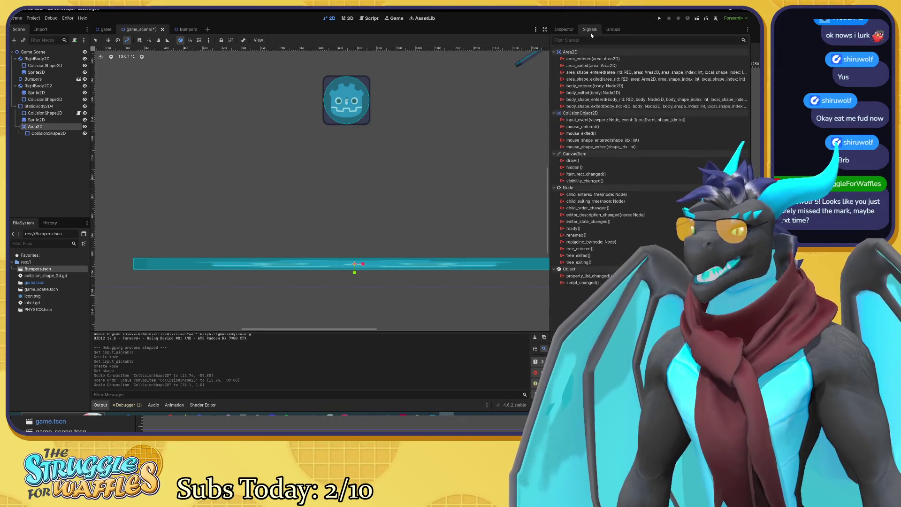
pyautogui.moveTo(586, 75)
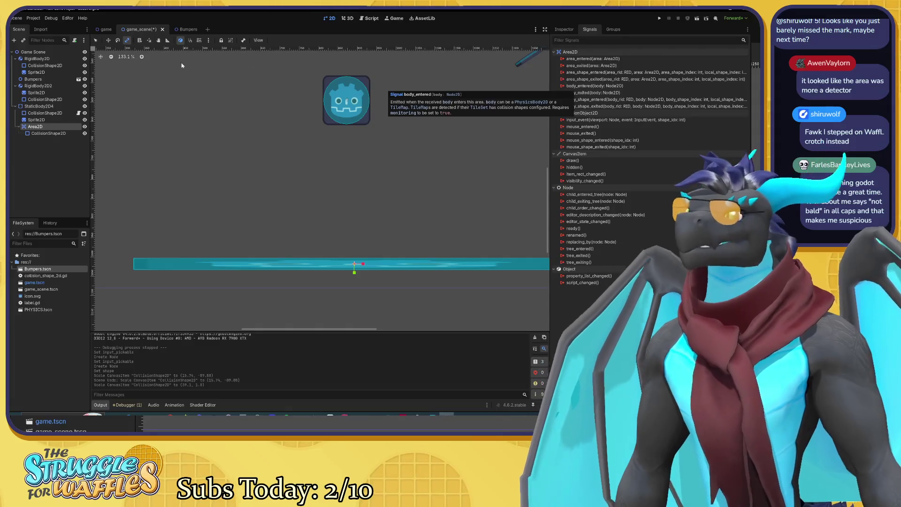
pyautogui.click(39, 86)
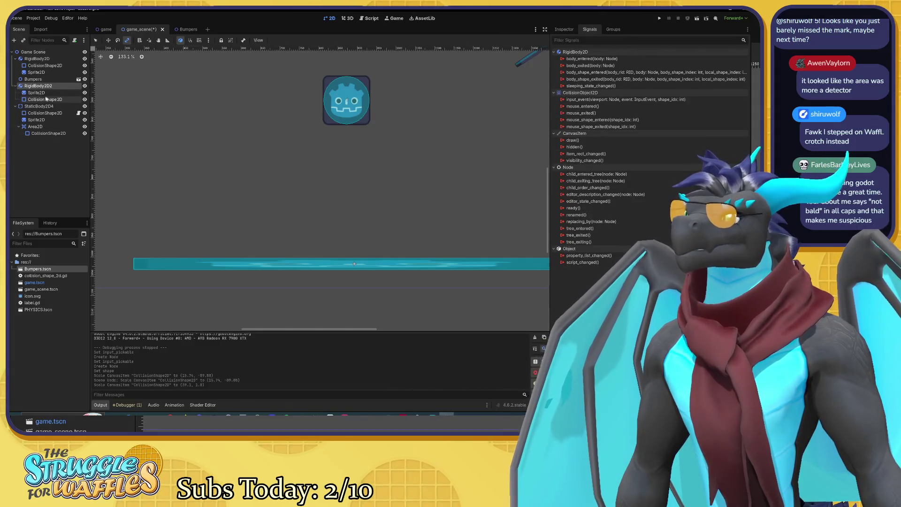
pyautogui.scroll(-4, 177, 107)
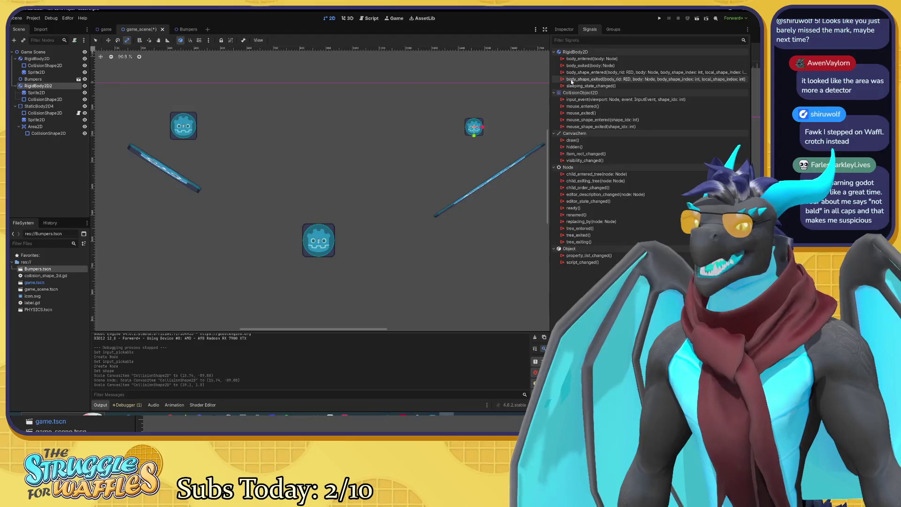
pyautogui.moveTo(571, 82)
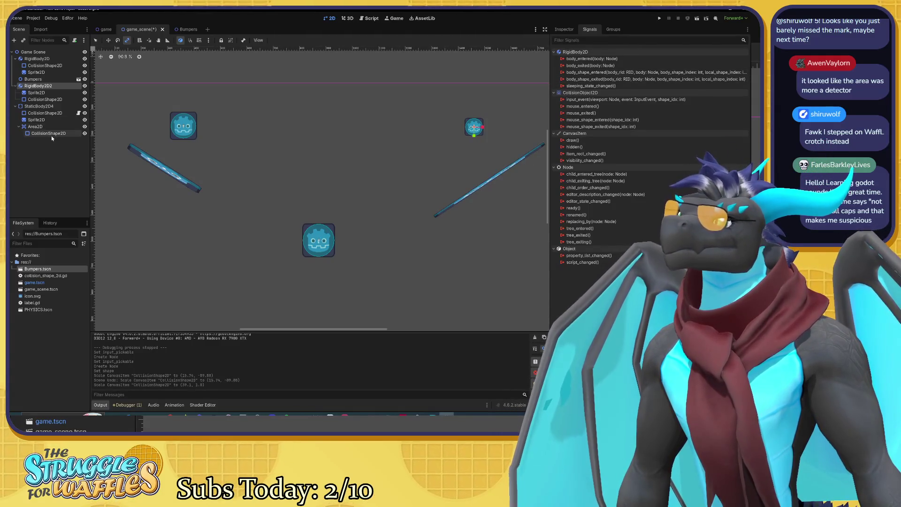
pyautogui.click(51, 135)
pyautogui.click(42, 127)
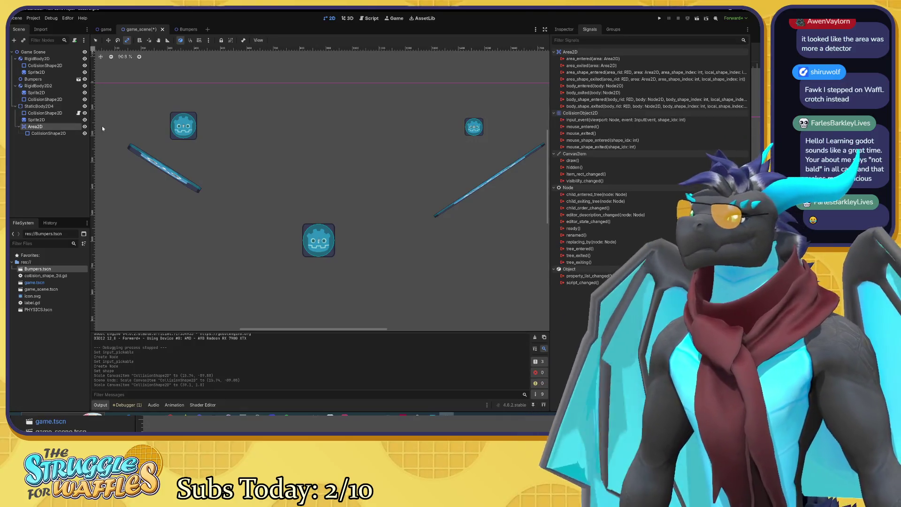
pyautogui.click(40, 133)
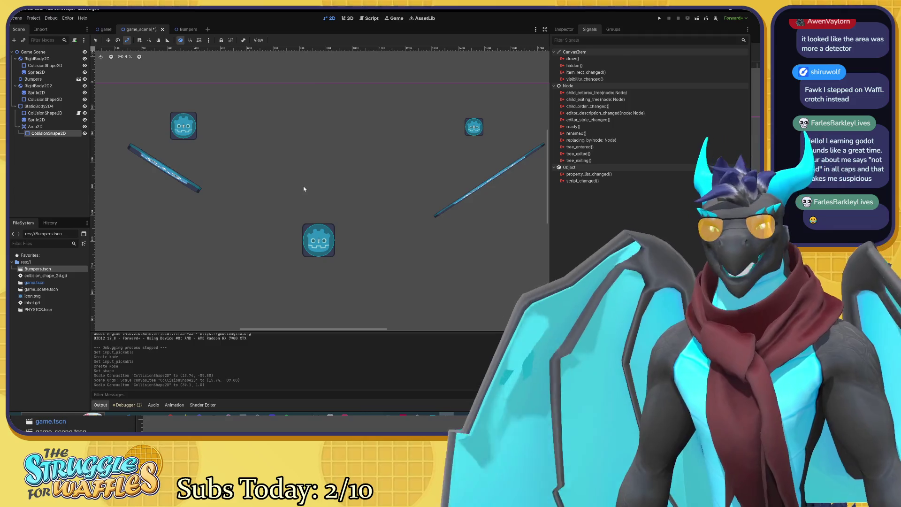
pyautogui.scroll(2, 307, 197)
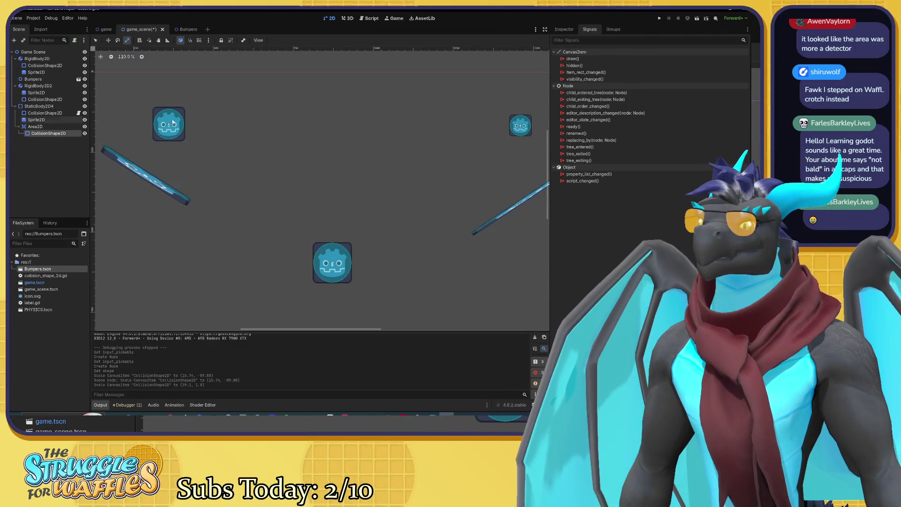
pyautogui.click(565, 30)
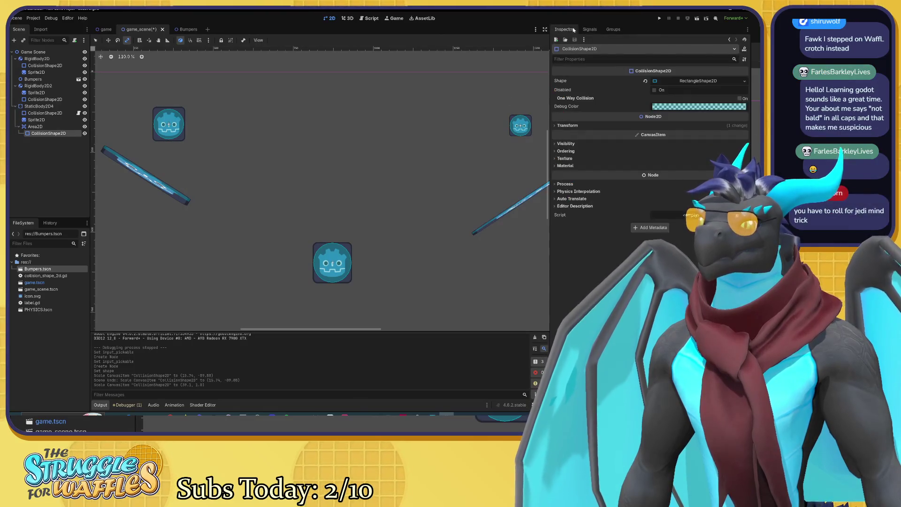
# List the Area2D's signals and open the collision shape's collision_shape_2d.gd script
pyautogui.click(589, 30)
pyautogui.click(49, 127)
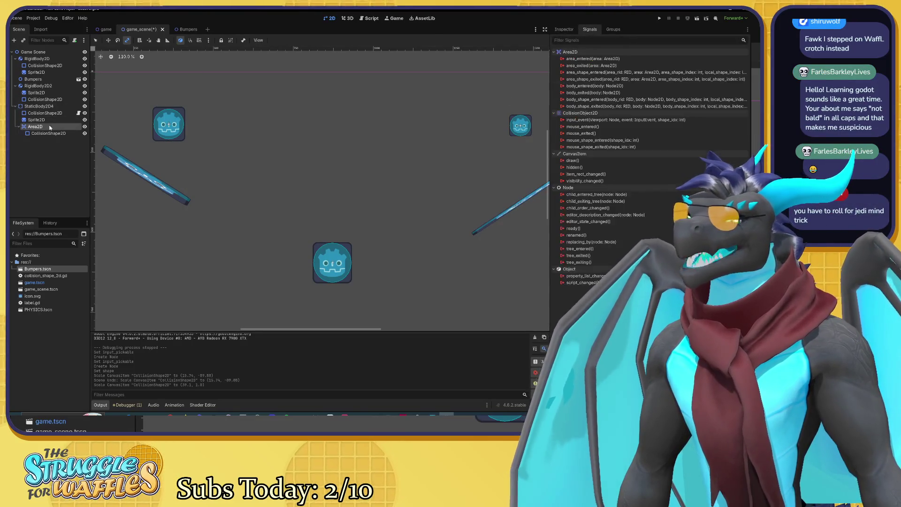
pyautogui.click(78, 113)
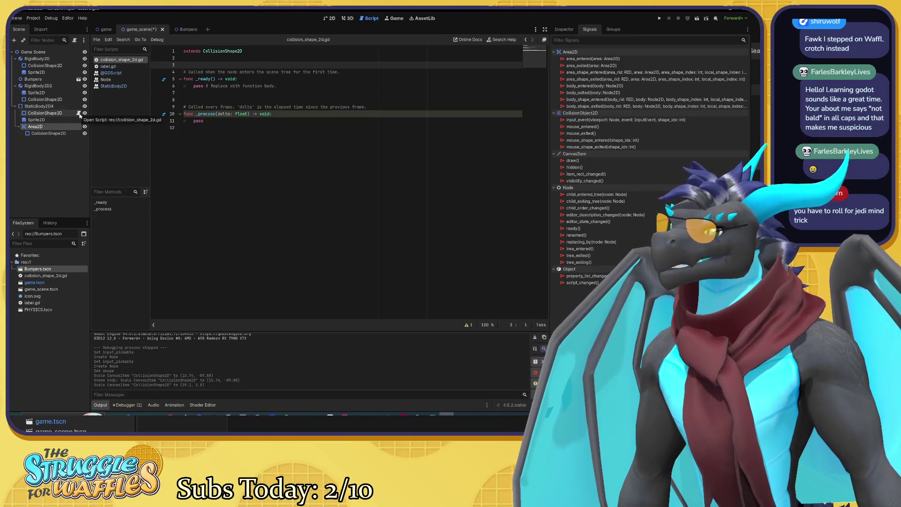
pyautogui.rightClick(131, 60)
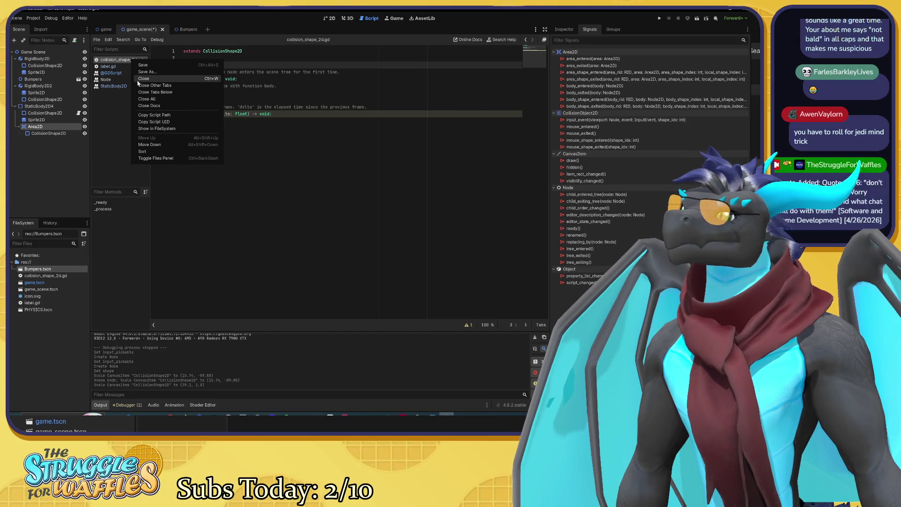
pyautogui.click(122, 68)
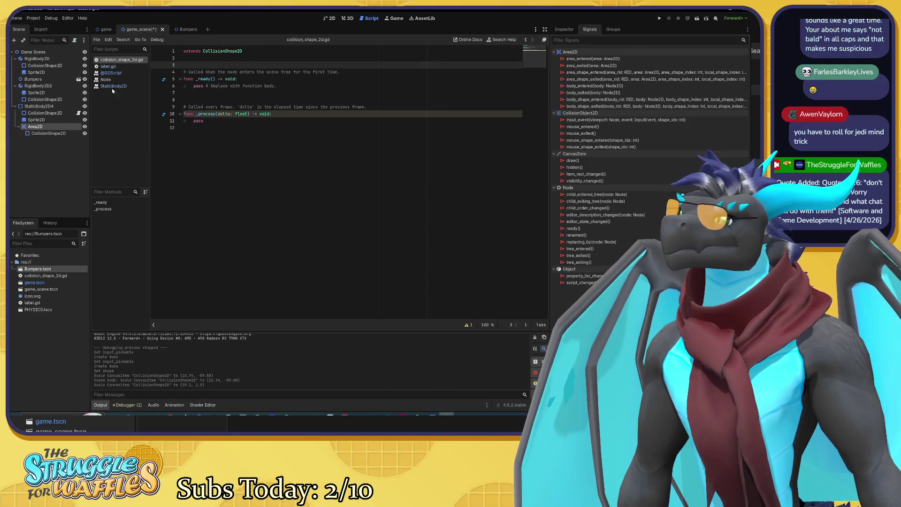
# Close and reopen collision_shape_2d.gd, then begin attaching a new script to the Area2D
pyautogui.rightClick(119, 63)
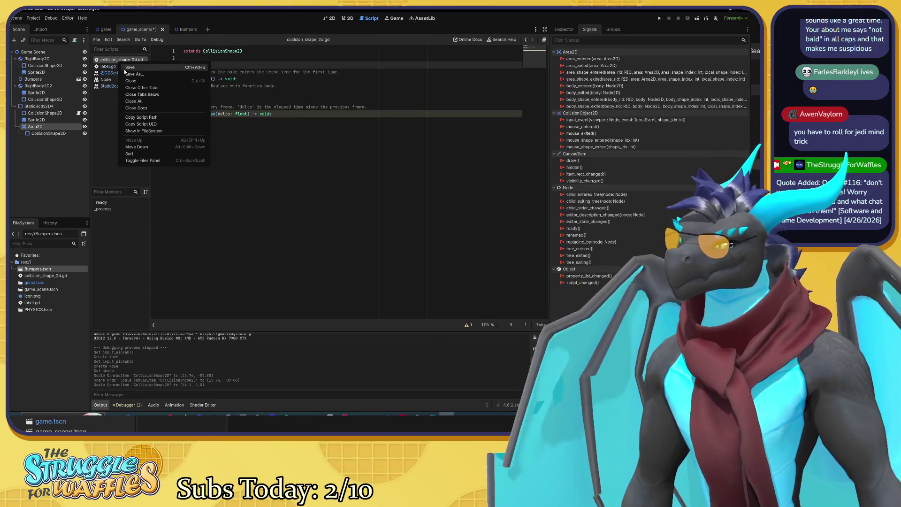
pyautogui.click(131, 80)
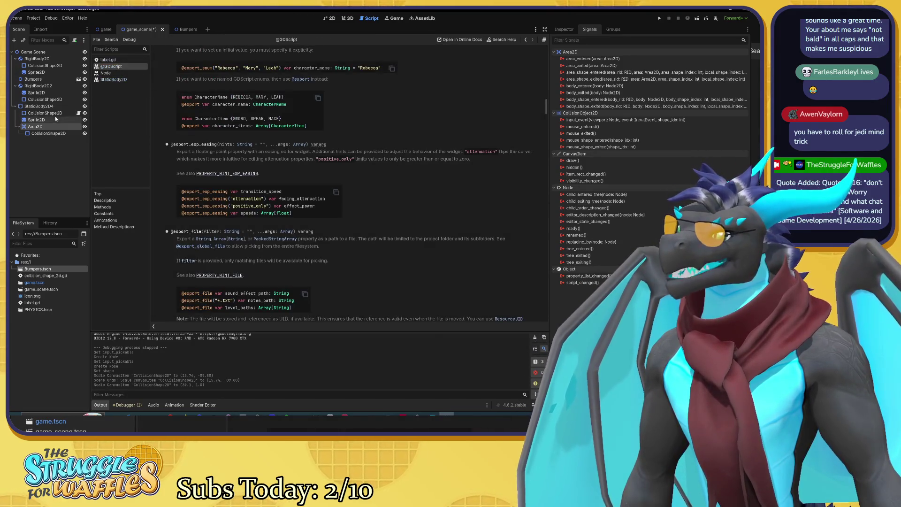
pyautogui.click(72, 114)
pyautogui.click(79, 113)
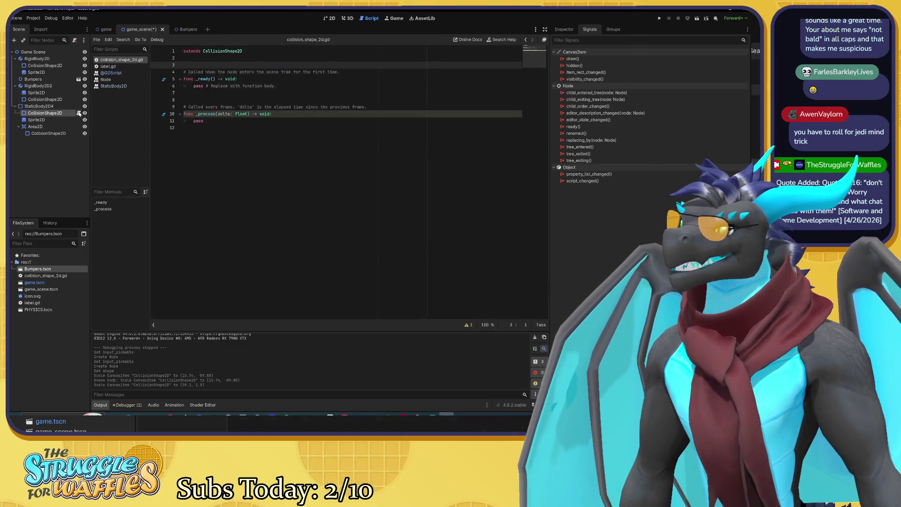
pyautogui.rightClick(120, 61)
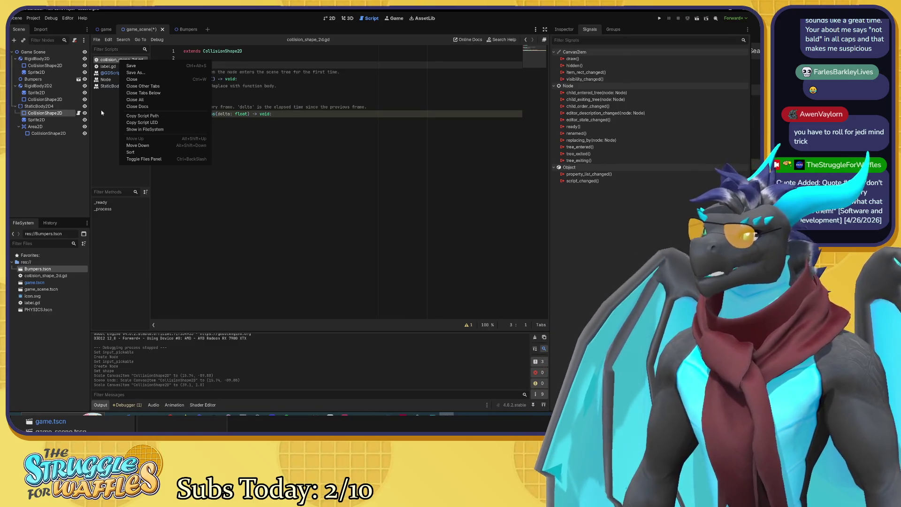
pyautogui.click(101, 113)
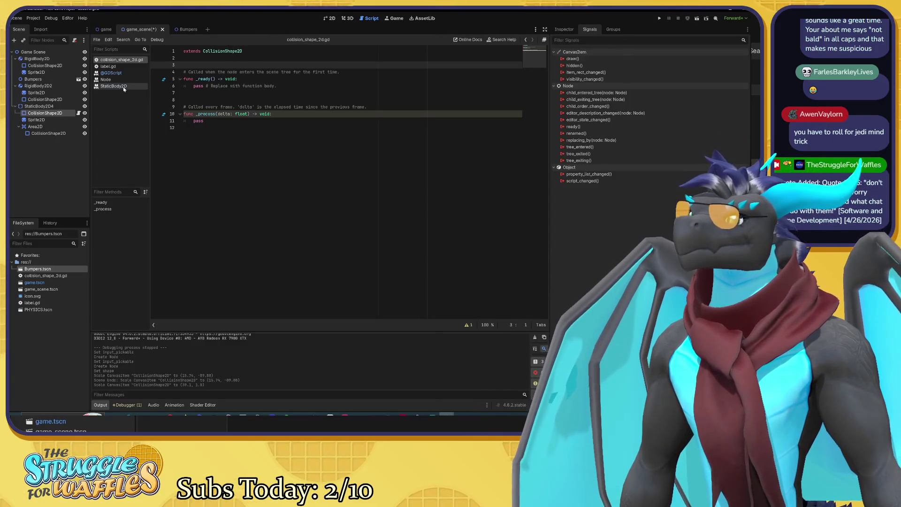
pyautogui.click(44, 126)
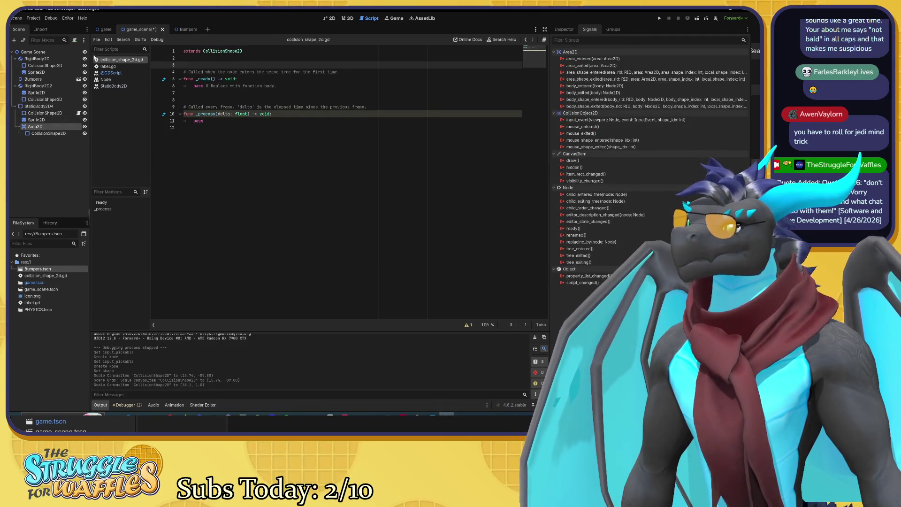
pyautogui.click(74, 40)
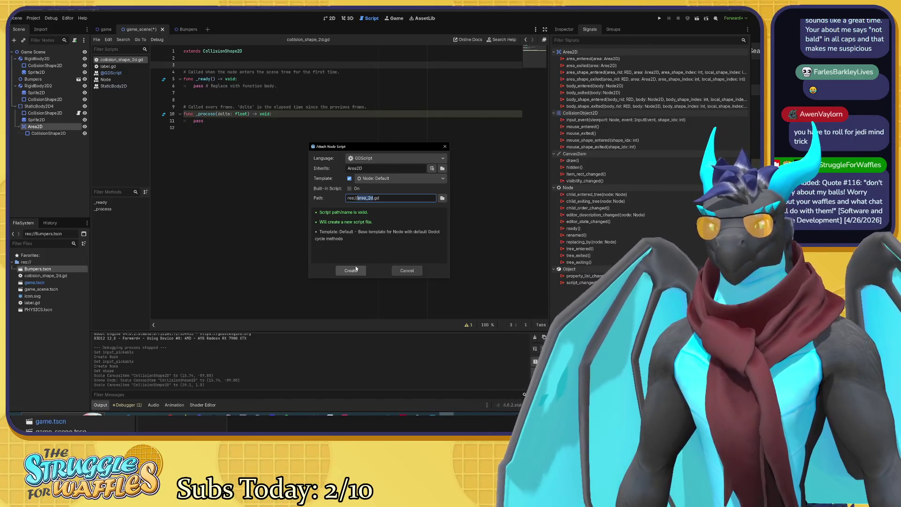
# Set the script path to res://Floor.gd, create it, and put the cursor on line 2
pyautogui.write('Floor')
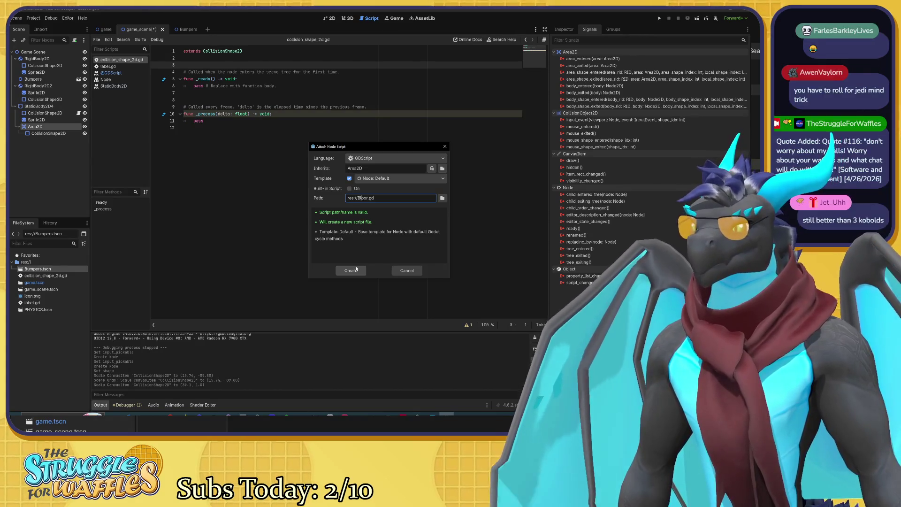
pyautogui.click(355, 269)
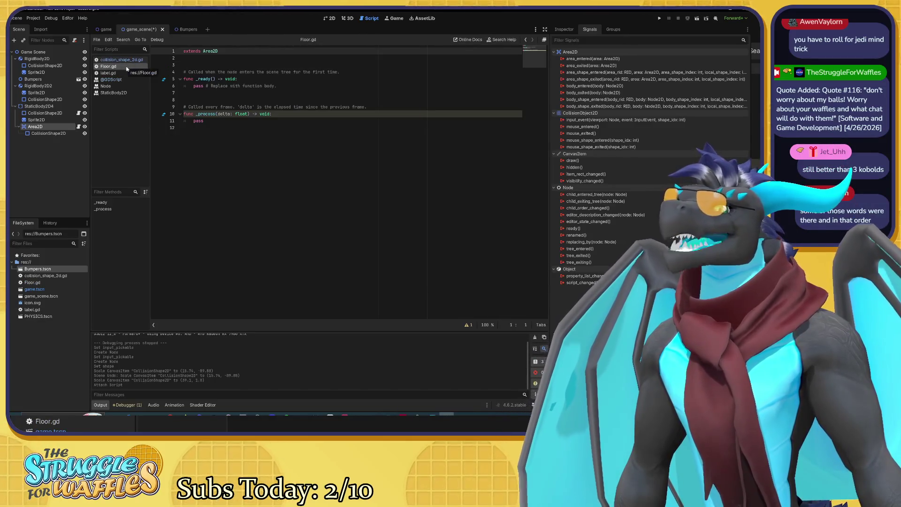
pyautogui.click(235, 57)
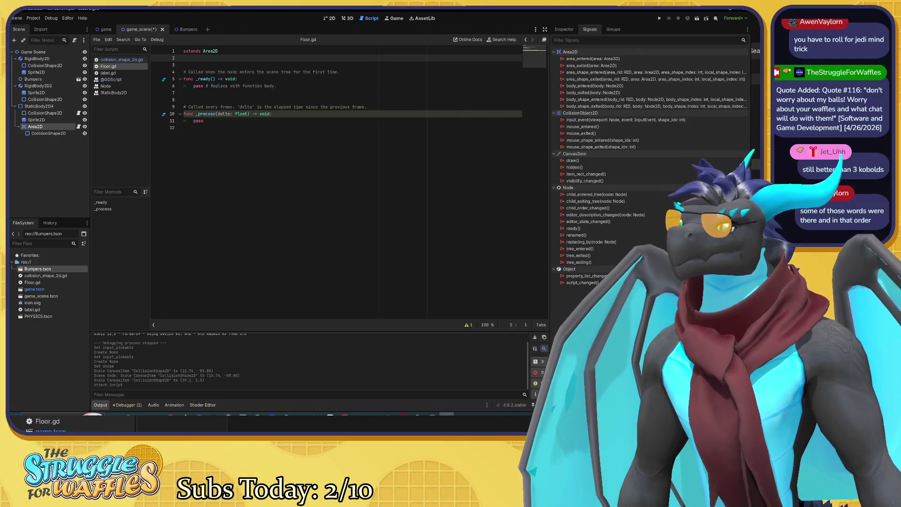
pyautogui.click(184, 64)
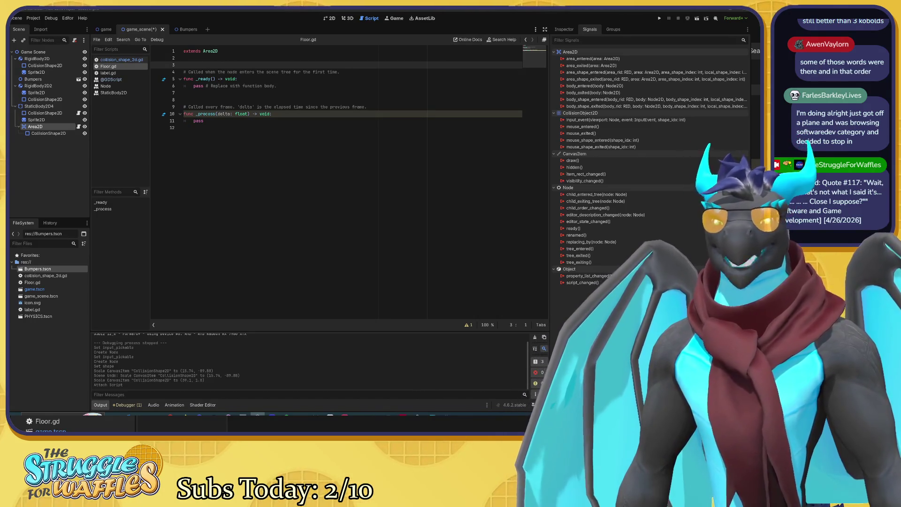
pyautogui.click(235, 128)
pyautogui.click(234, 93)
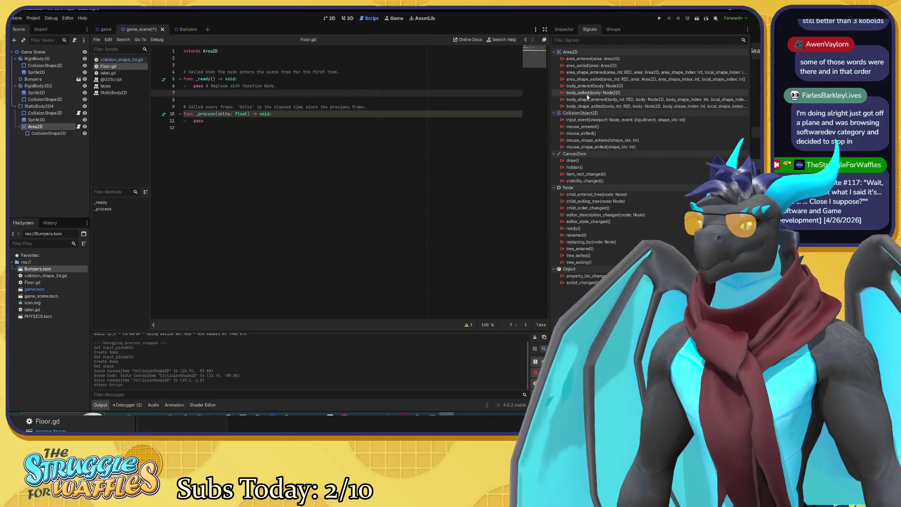
pyautogui.moveTo(584, 104)
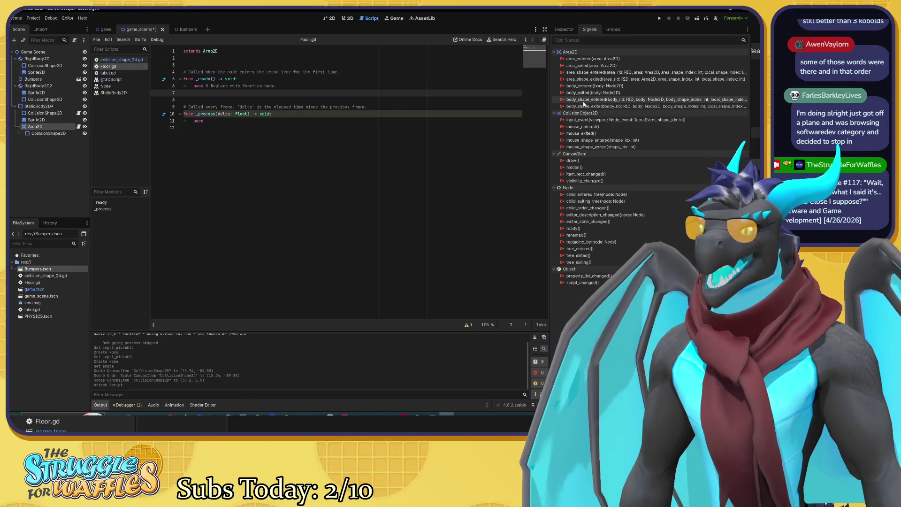
pyautogui.moveTo(611, 102)
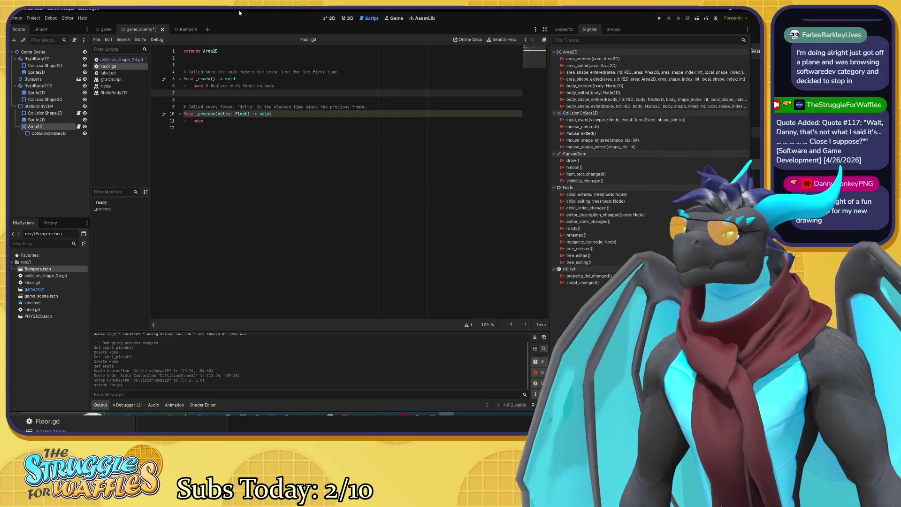
# Type 'signal body_shape_entered' on line 3, then delete the name so only 'signal' remains
pyautogui.press('Up')
pyautogui.press('Up')
pyautogui.press('Up')
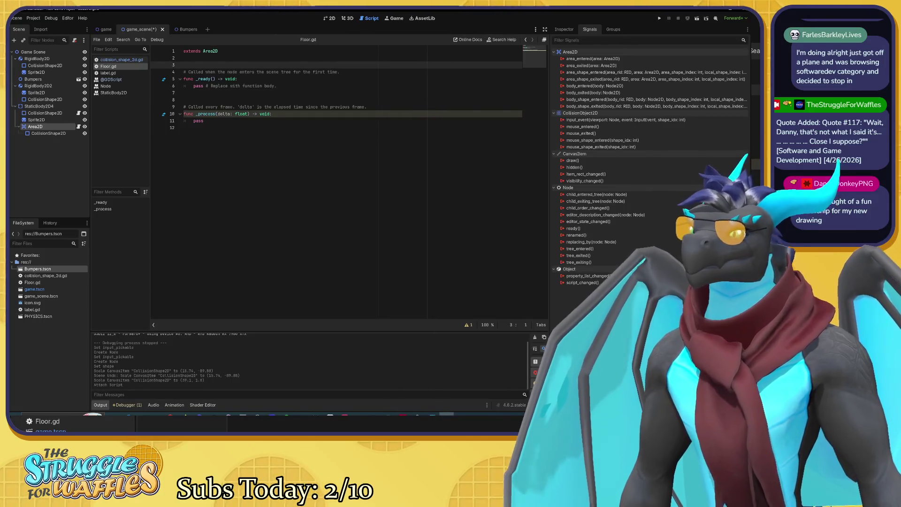
pyautogui.write('signal ')
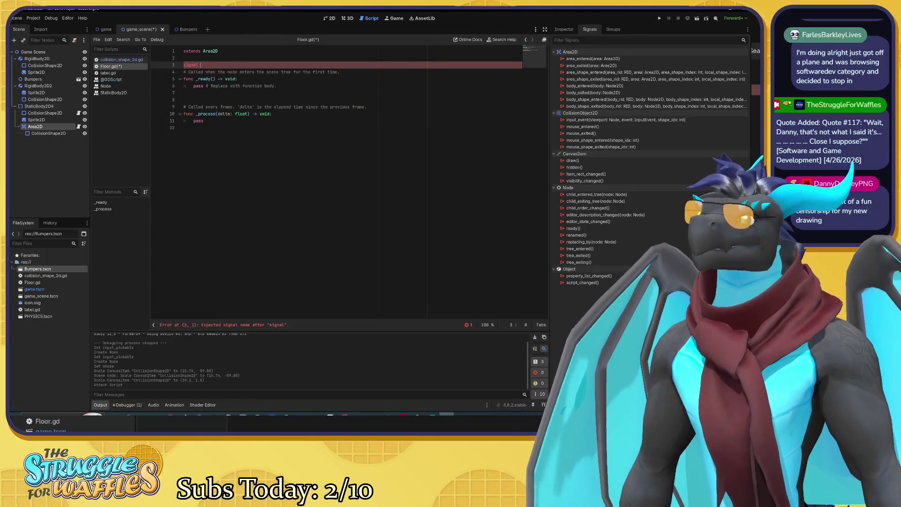
pyautogui.write('body_shape')
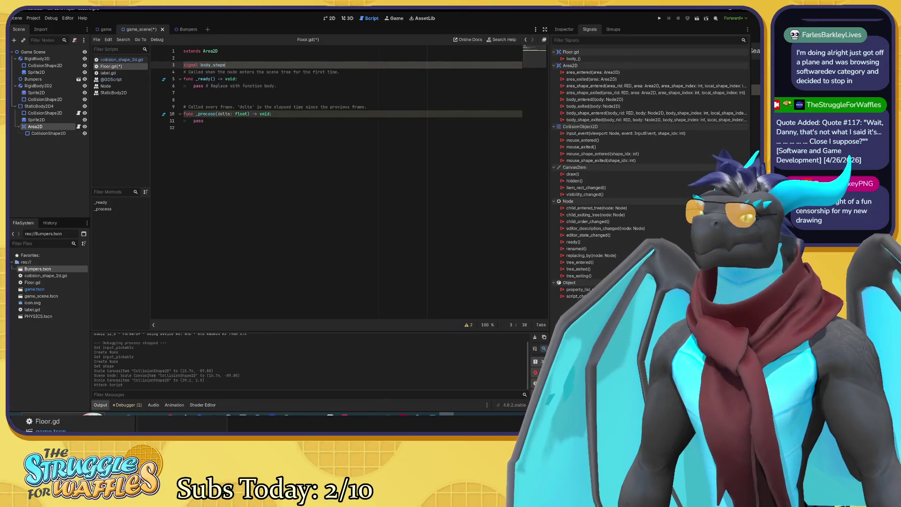
pyautogui.write('_entered(')
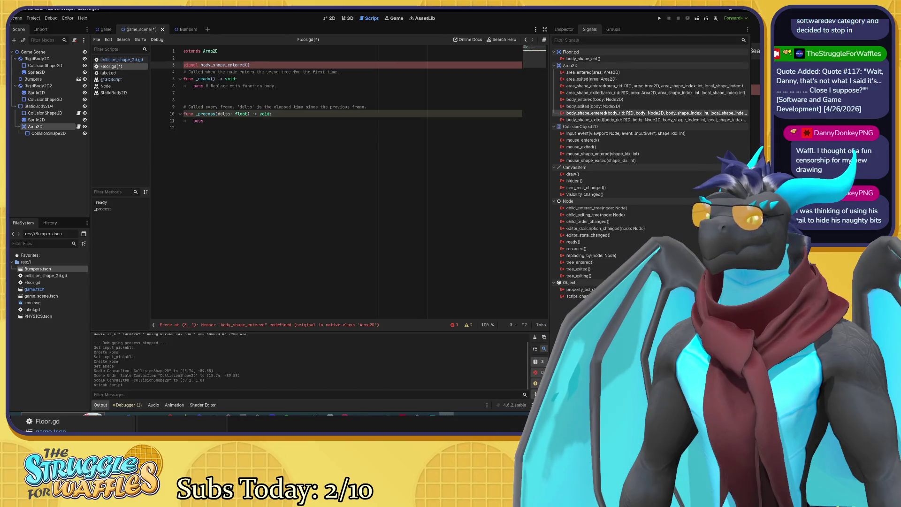
pyautogui.hotkey('shift', 'Left')
pyautogui.hotkey('shift', 'Left')
pyautogui.hotkey('shift', 'Left')
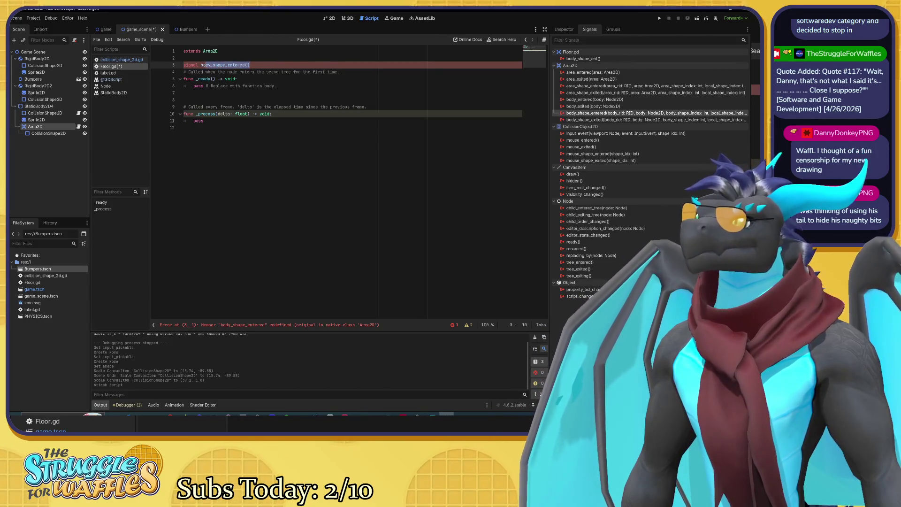
pyautogui.press('BackSpace')
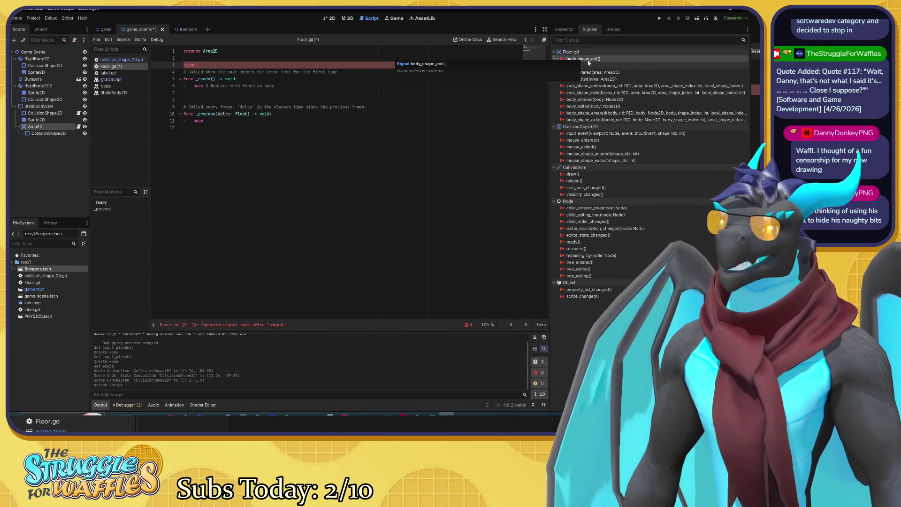
pyautogui.press('Delete')
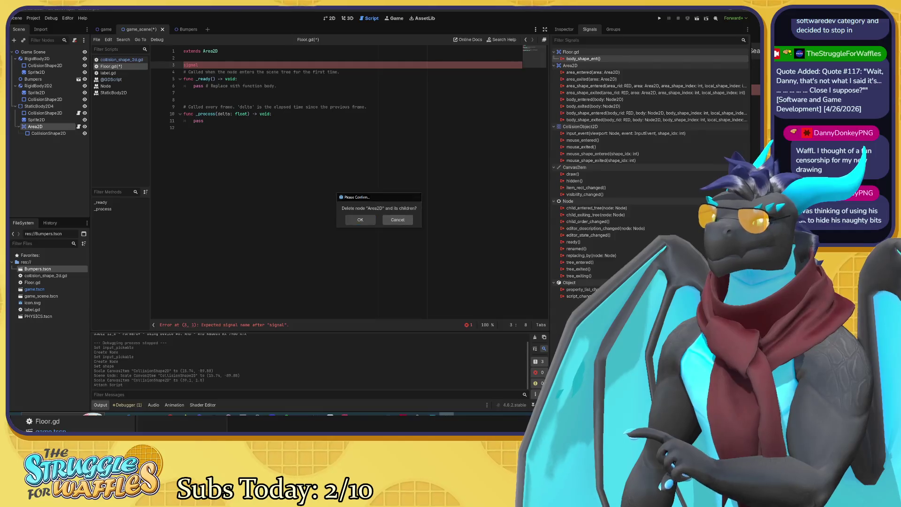
pyautogui.click(398, 220)
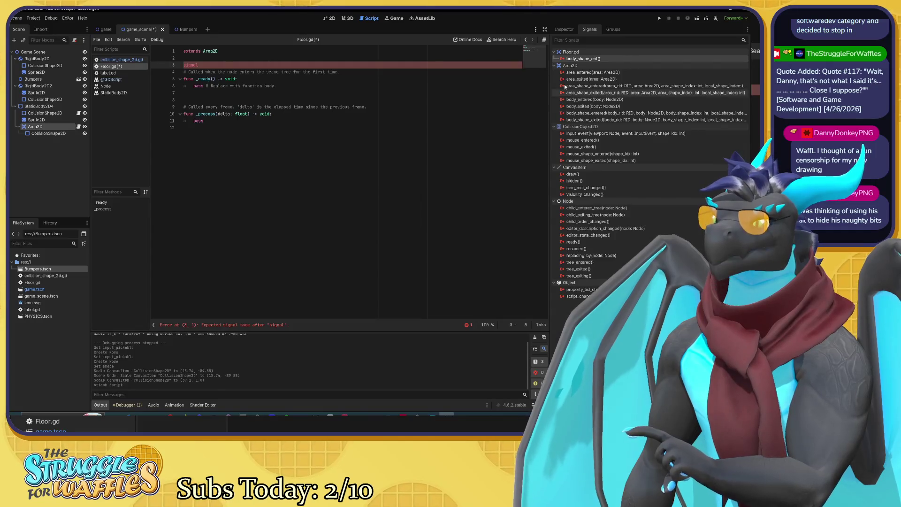
pyautogui.rightClick(570, 59)
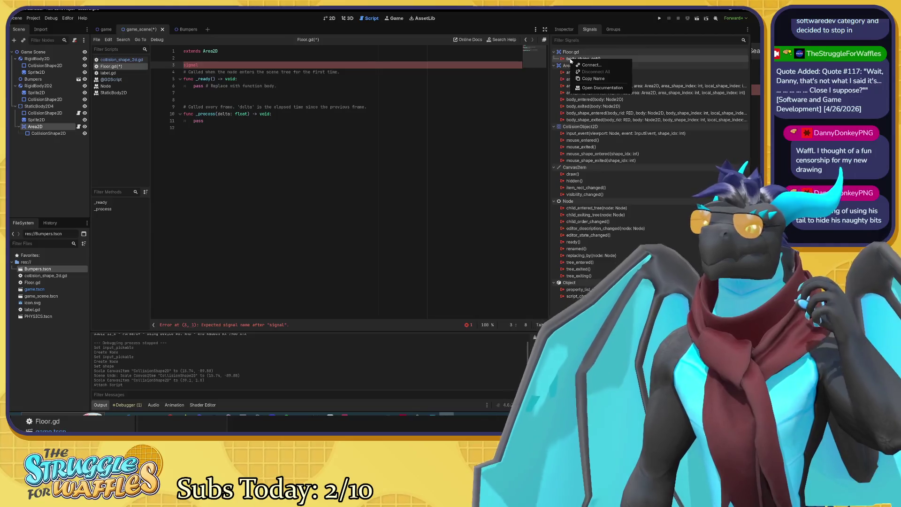
pyautogui.click(570, 60)
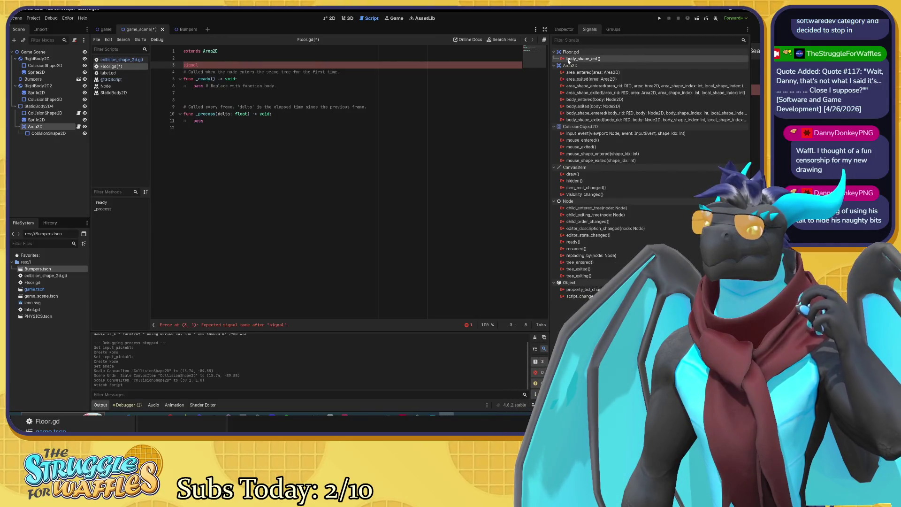
pyautogui.click(563, 113)
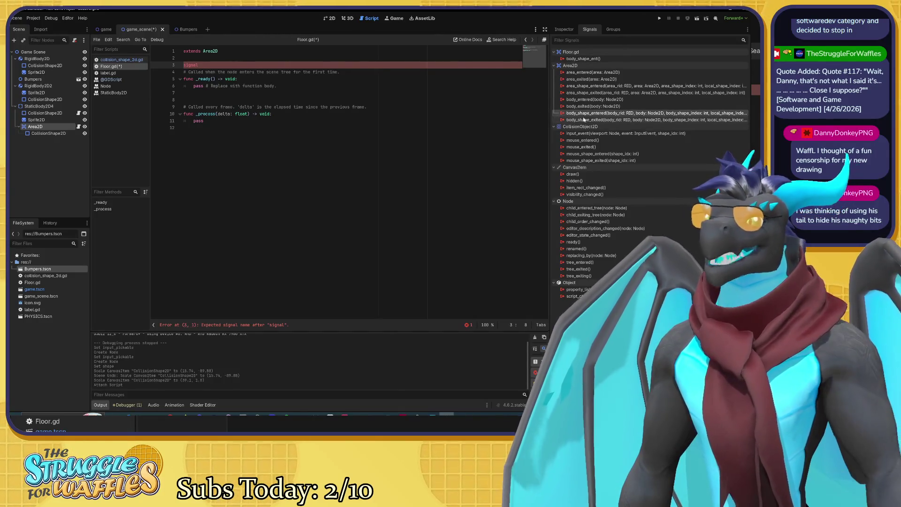
pyautogui.moveTo(595, 116)
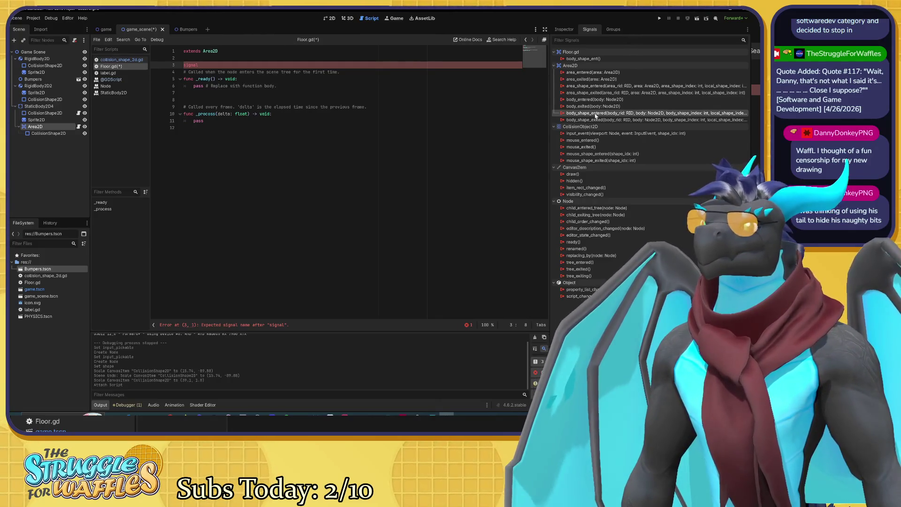
pyautogui.moveTo(596, 112)
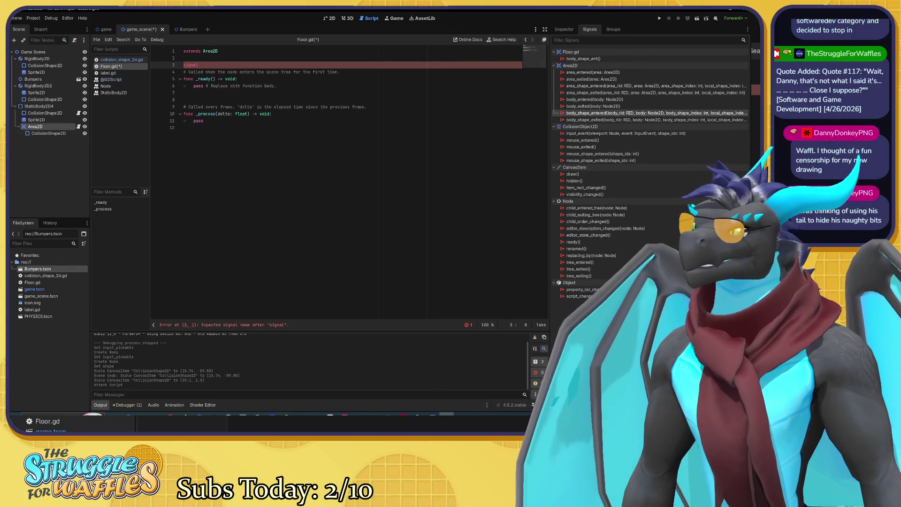
# Edit the text on line 3, then delete the word signal so the line is empty
pyautogui.press('BackSpace')
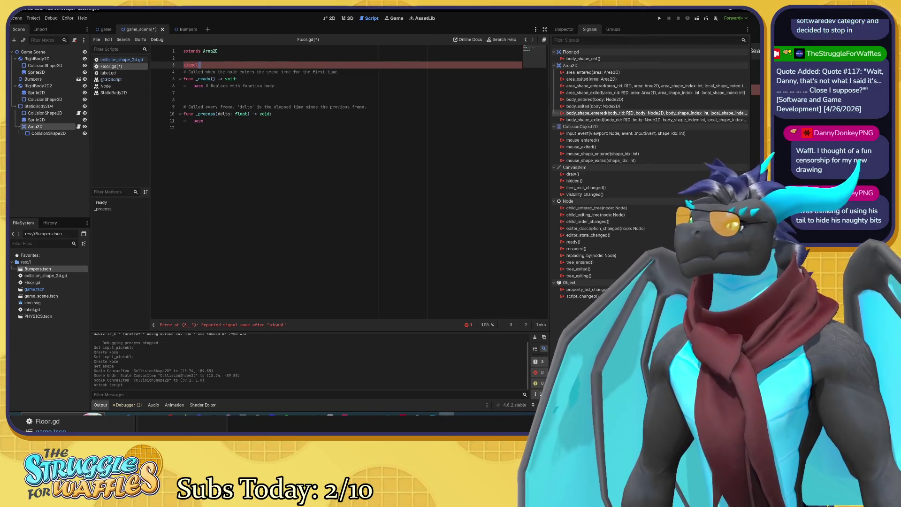
pyautogui.press('BackSpace')
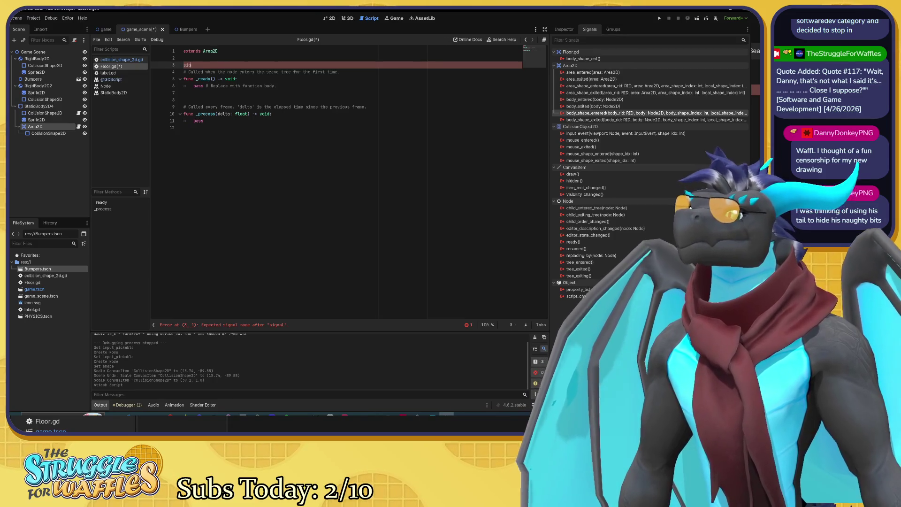
pyautogui.write('nal ')
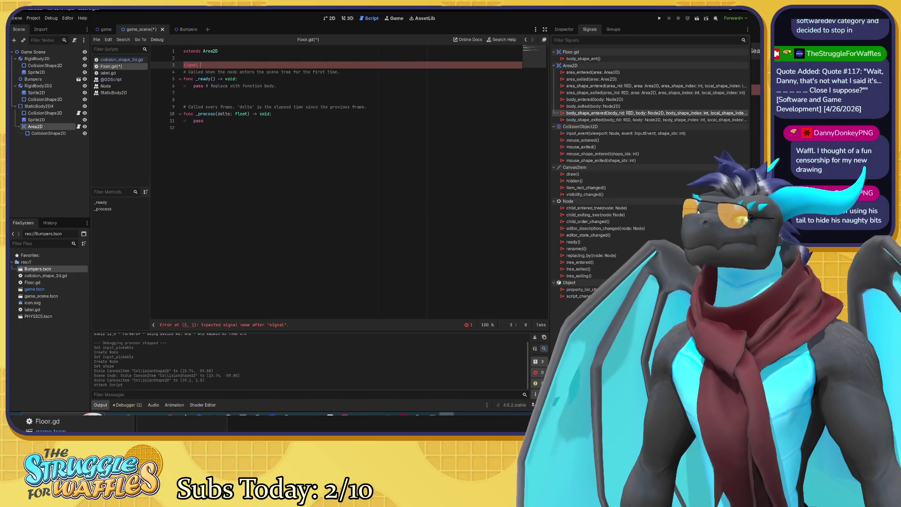
pyautogui.write('body')
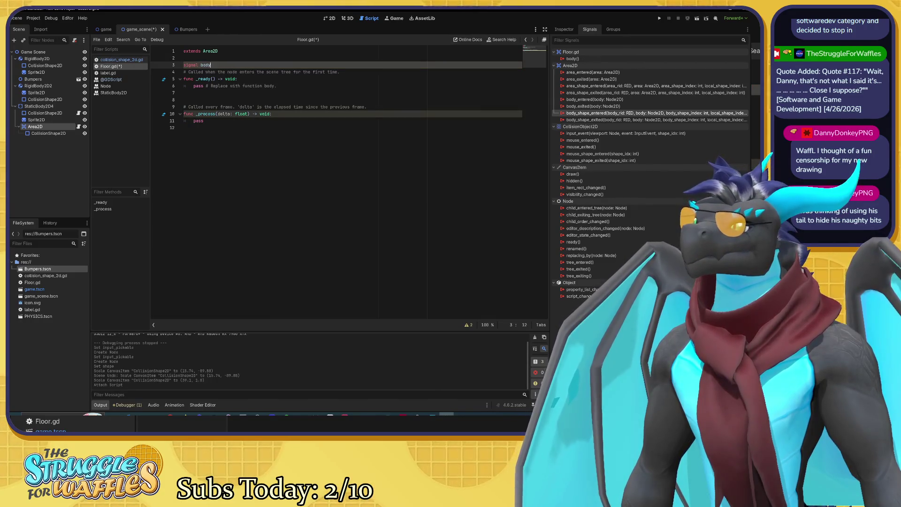
pyautogui.press('BackSpace')
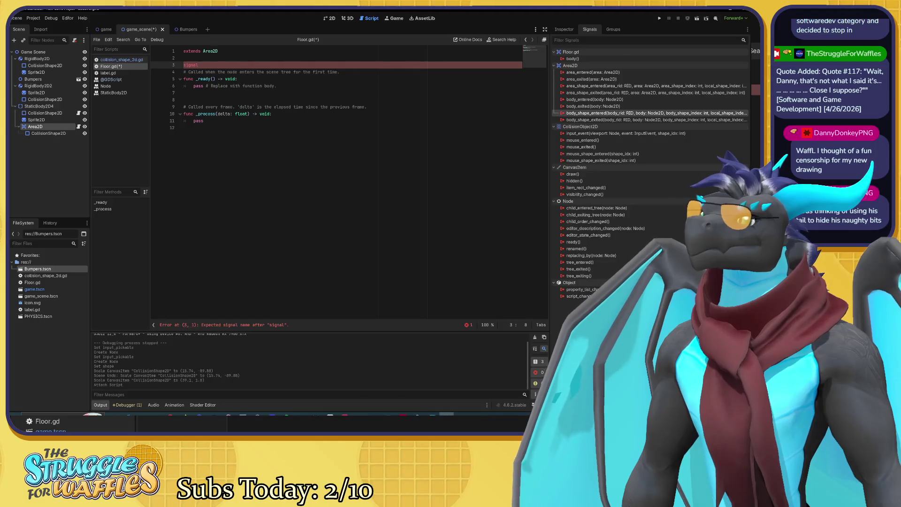
pyautogui.click(183, 65)
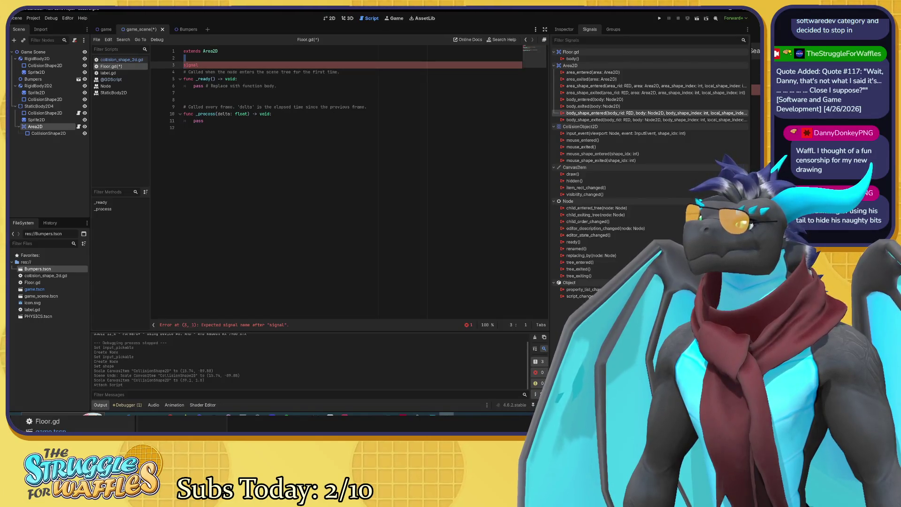
pyautogui.doubleClick(183, 64)
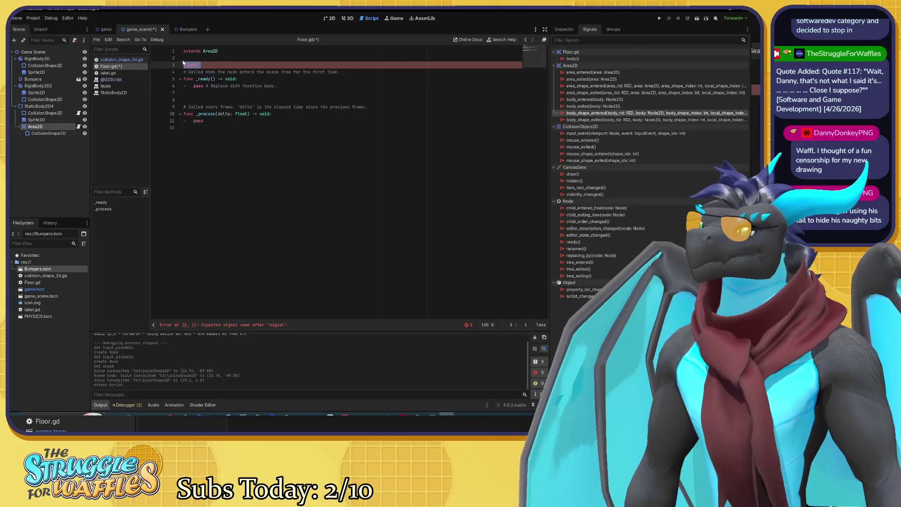
pyautogui.press('BackSpace')
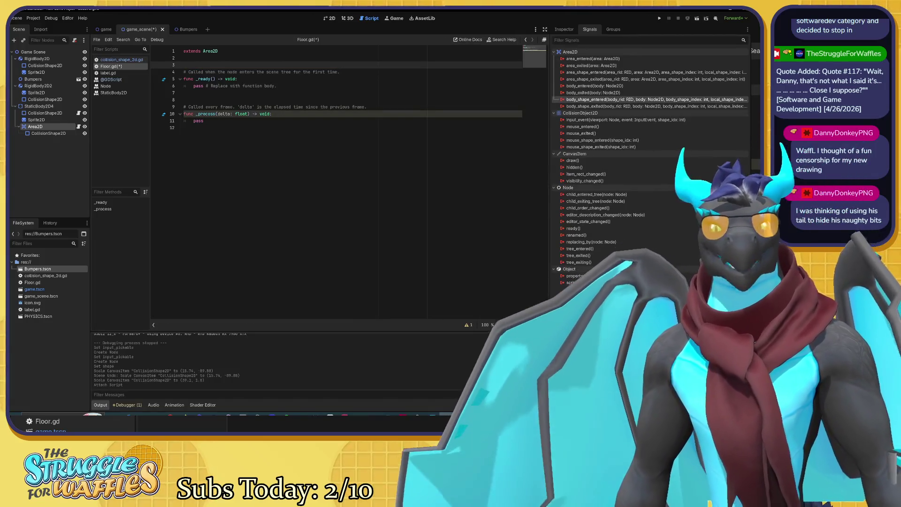
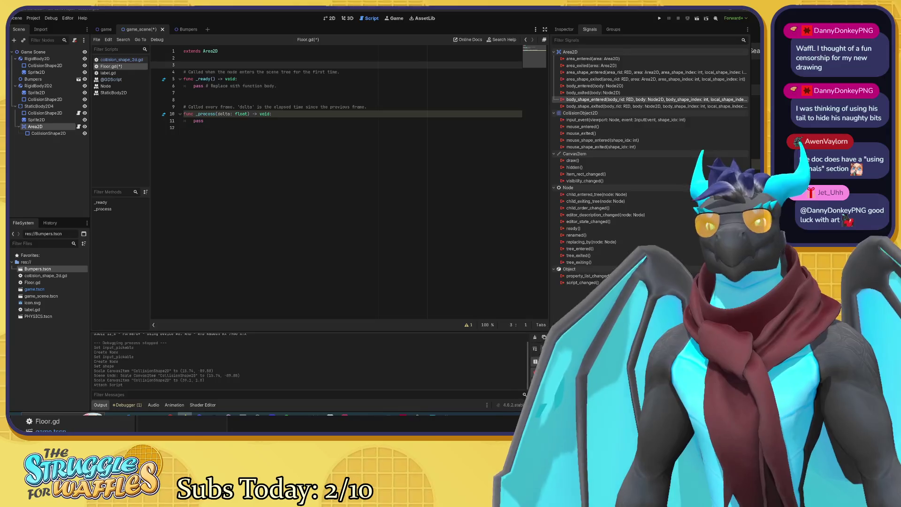
# Leave the Floor.gd script and return to the pinball scene's 2D layout
pyautogui.click(188, 127)
pyautogui.click(188, 93)
pyautogui.click(188, 57)
pyautogui.click(188, 65)
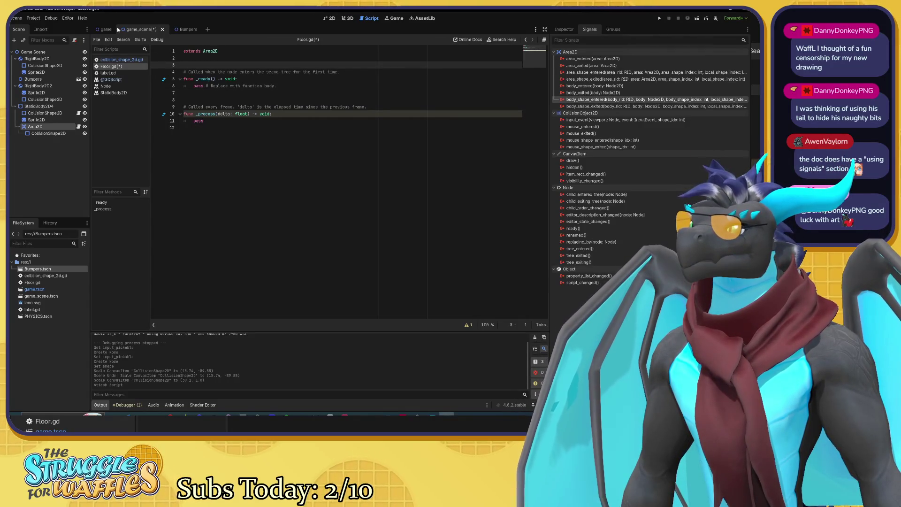
pyautogui.click(329, 17)
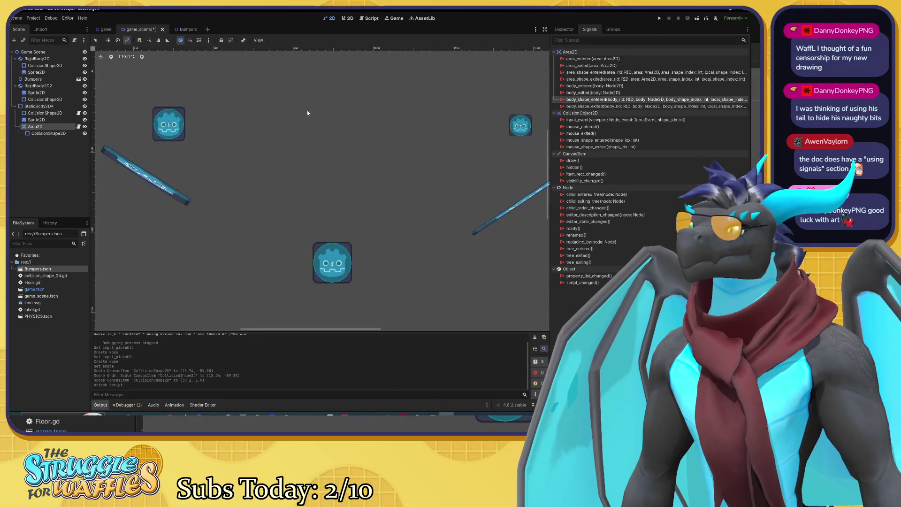
pyautogui.hscroll(3, 339, 177)
pyautogui.scroll(-2, 339, 177)
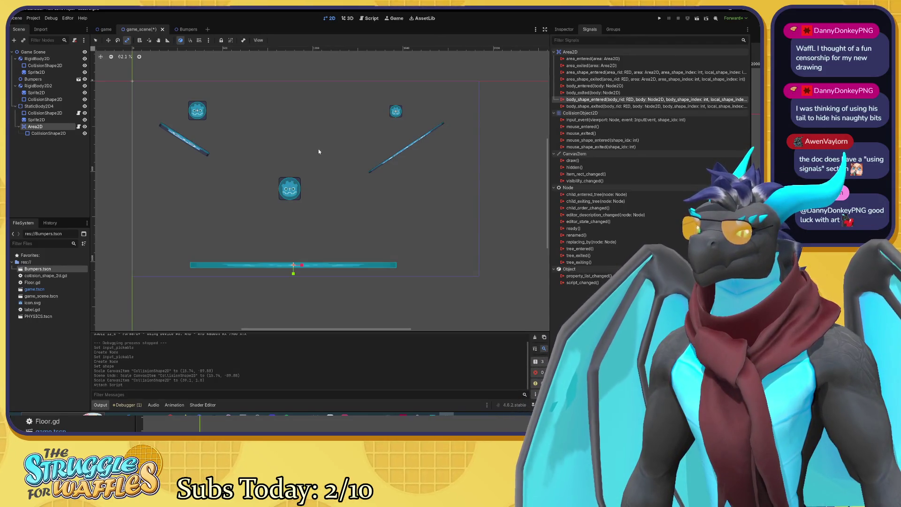
# Show the Area2D's properties in the Inspector, narrowing it and enlarging the Output log
pyautogui.click(567, 30)
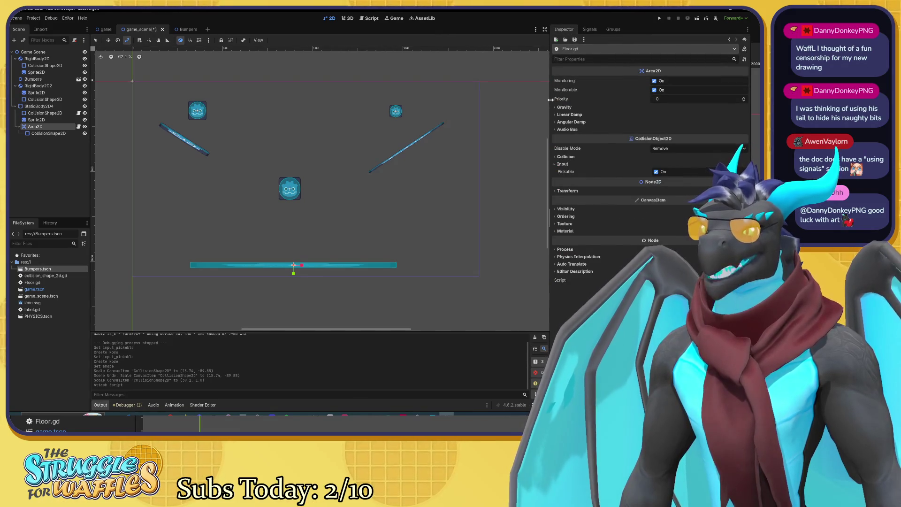
pyautogui.moveTo(551, 98); pyautogui.dragTo(564, 97)
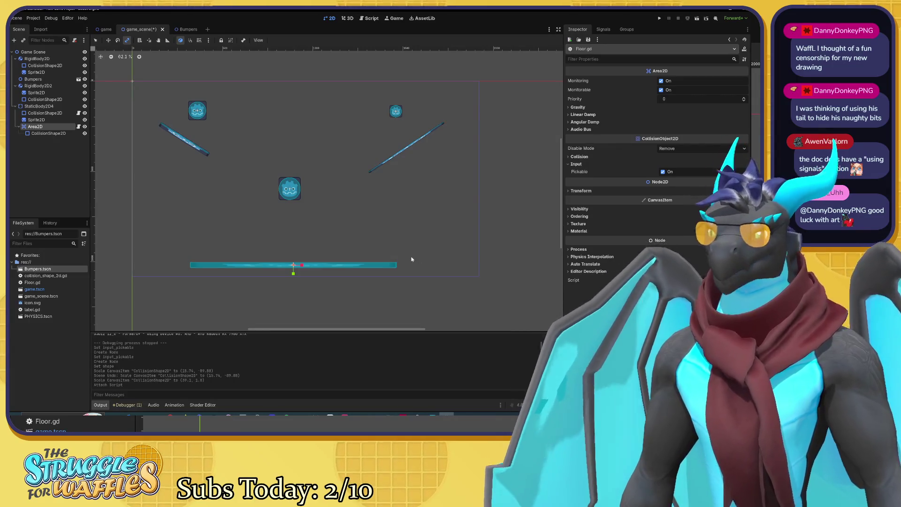
pyautogui.moveTo(374, 331); pyautogui.dragTo(374, 326)
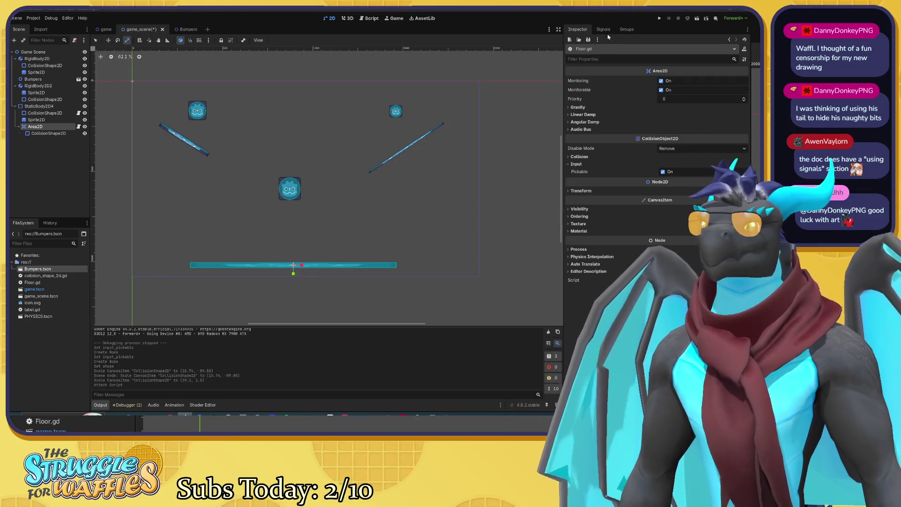
# Start connecting body_shape_entered to RigidBody2D, browse its methods, then cancel
pyautogui.click(603, 29)
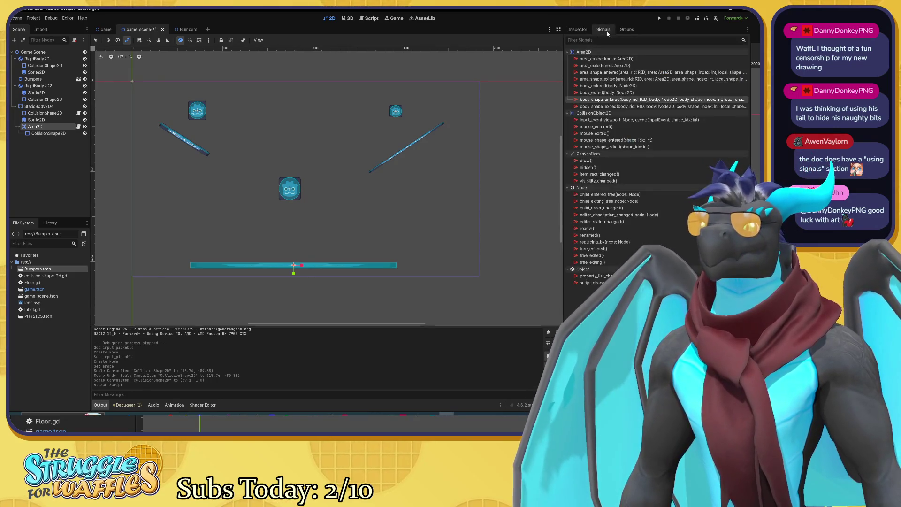
pyautogui.doubleClick(576, 100)
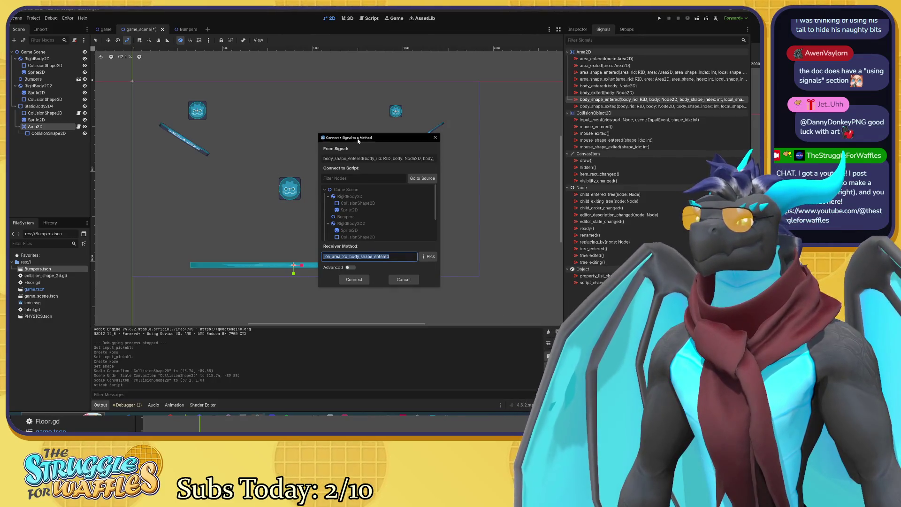
pyautogui.moveTo(358, 141); pyautogui.dragTo(331, 139)
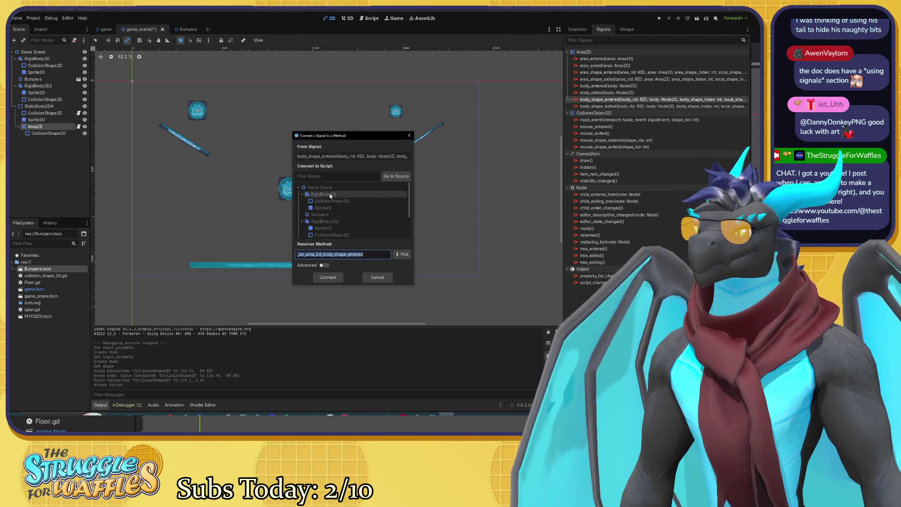
pyautogui.click(328, 194)
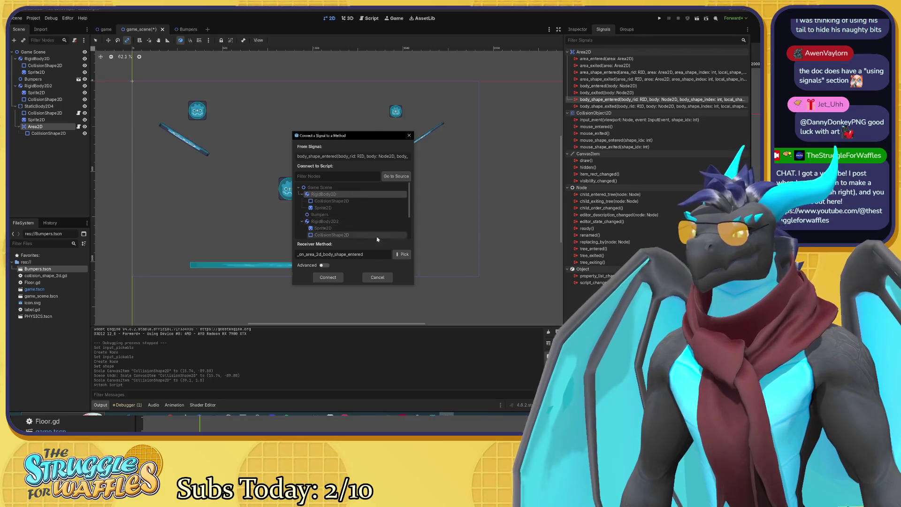
pyautogui.click(401, 257)
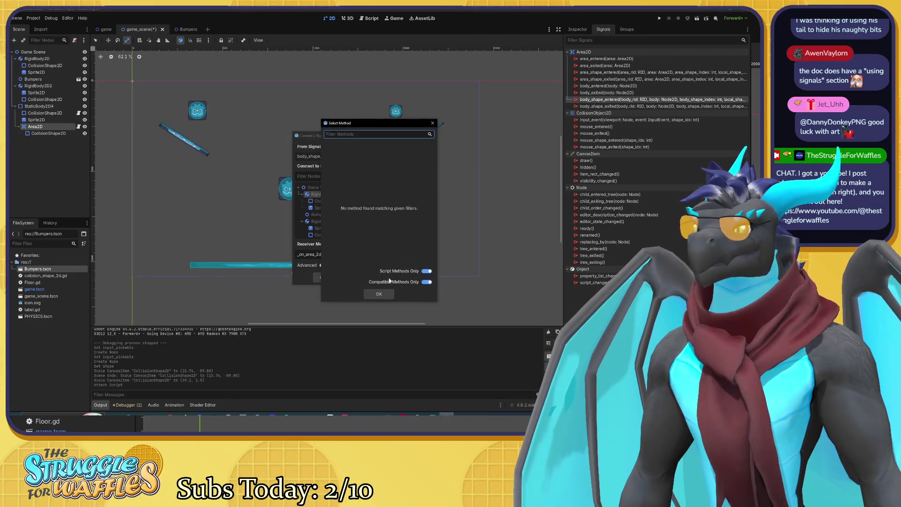
pyautogui.click(379, 292)
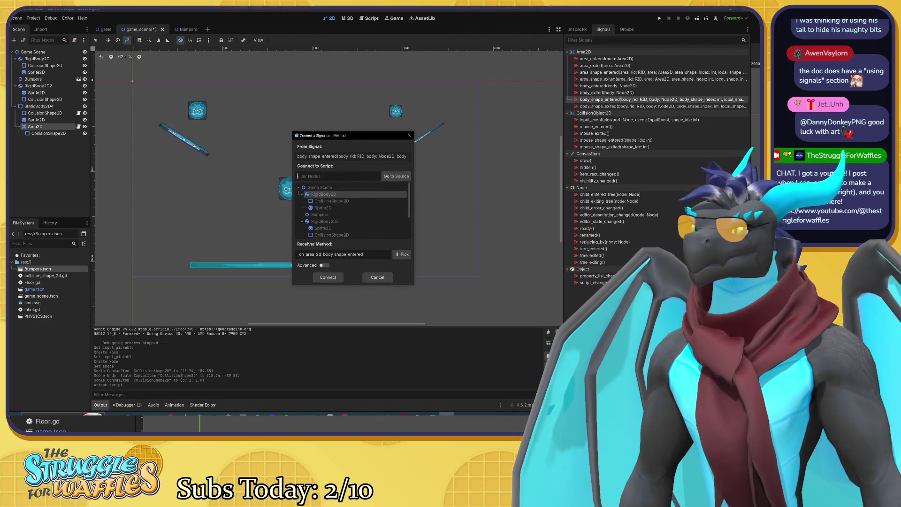
pyautogui.click(377, 277)
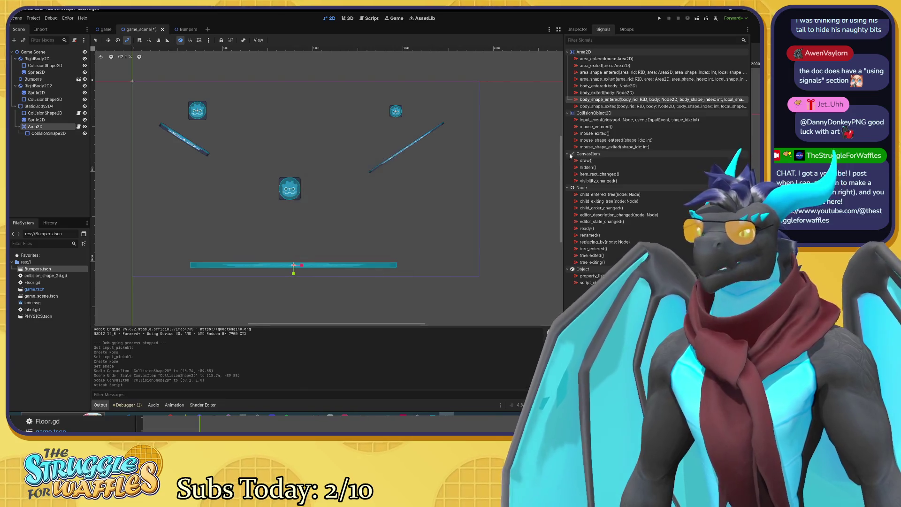
# Start connecting the body_entered signal, then cancel it
pyautogui.doubleClick(592, 86)
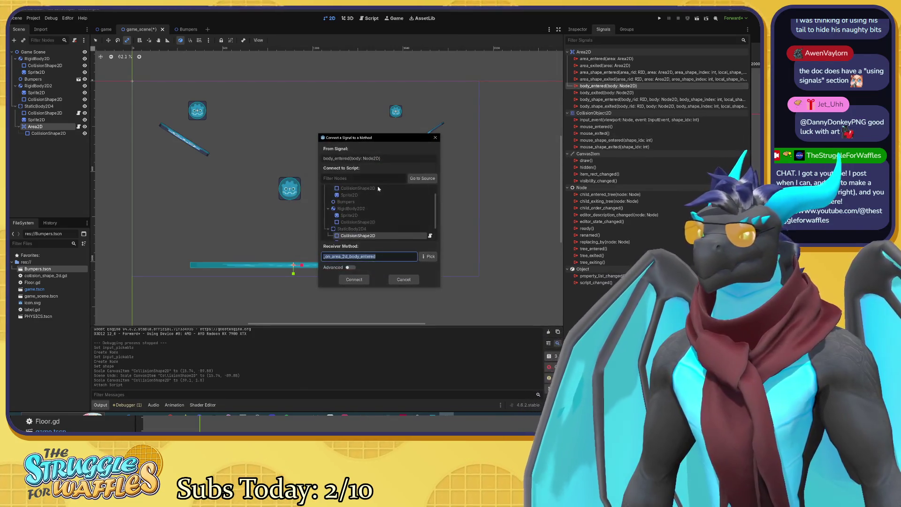
pyautogui.scroll(-2, 381, 215)
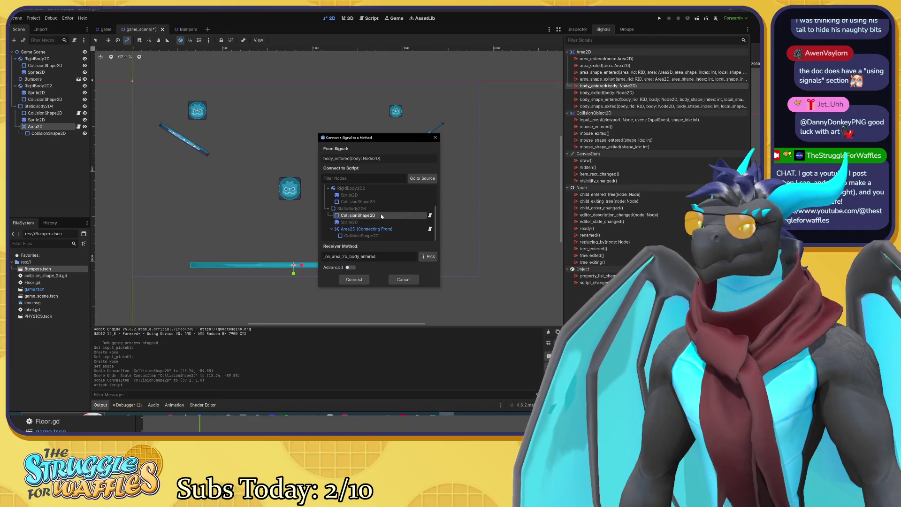
pyautogui.scroll(3, 380, 217)
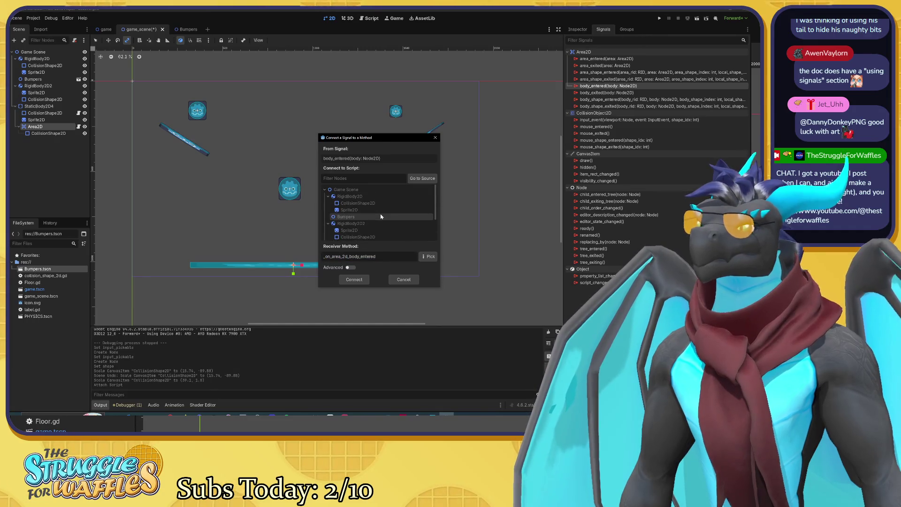
pyautogui.click(403, 279)
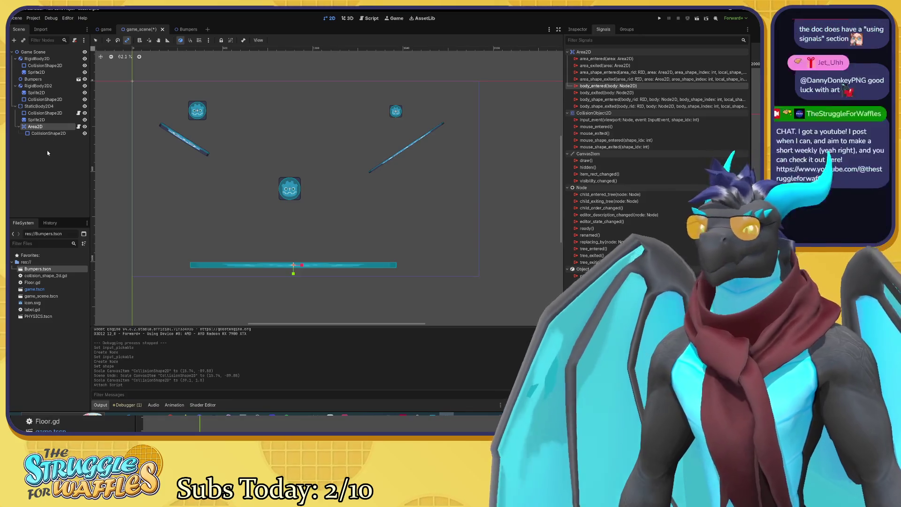
# Move the Area2D out from under StaticBody2D4 to the scene root
pyautogui.keyDown('ctrl'); pyautogui.click(37, 127); pyautogui.keyUp('ctrl')
pyautogui.click(35, 128)
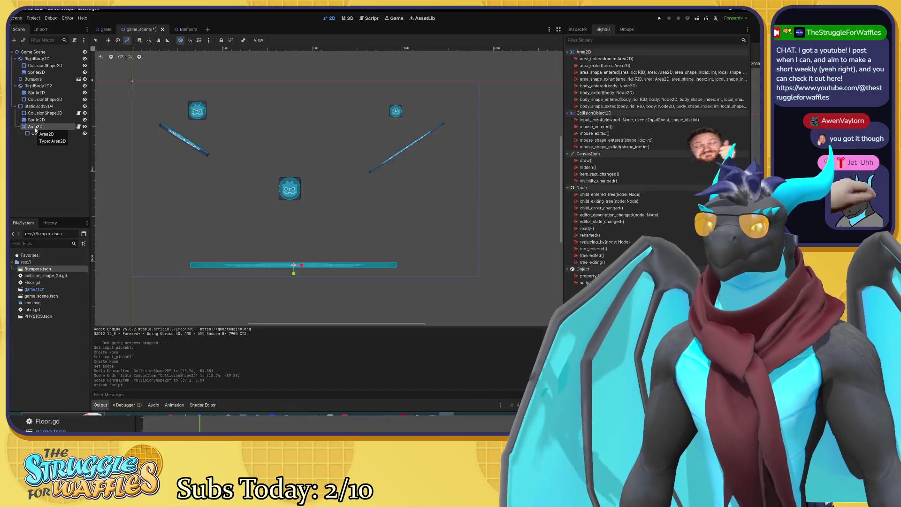
pyautogui.keyDown('ctrl'); pyautogui.click(36, 128); pyautogui.keyUp('ctrl')
pyautogui.moveTo(36, 130); pyautogui.dragTo(12, 106)
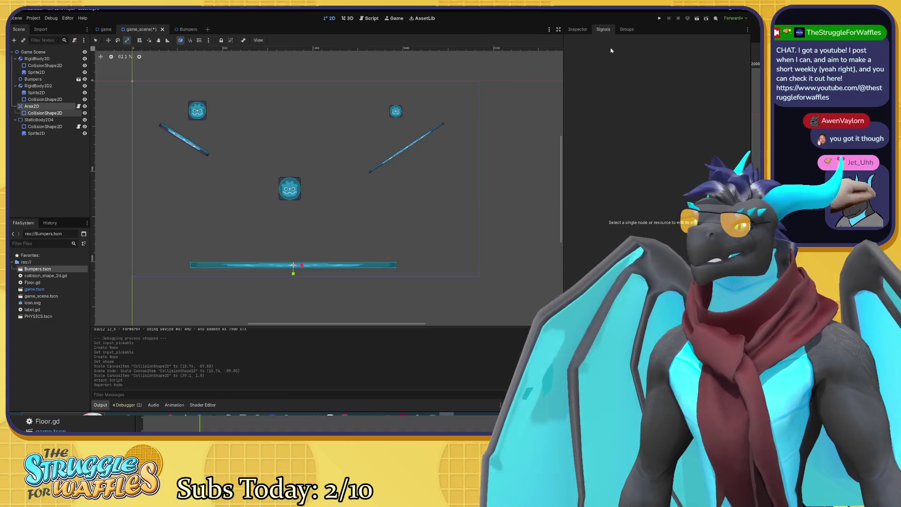
# Select the Area2D and start connecting body_shape_entered, trying the Sprite2D nodes as receivers
pyautogui.click(578, 29)
pyautogui.click(41, 112)
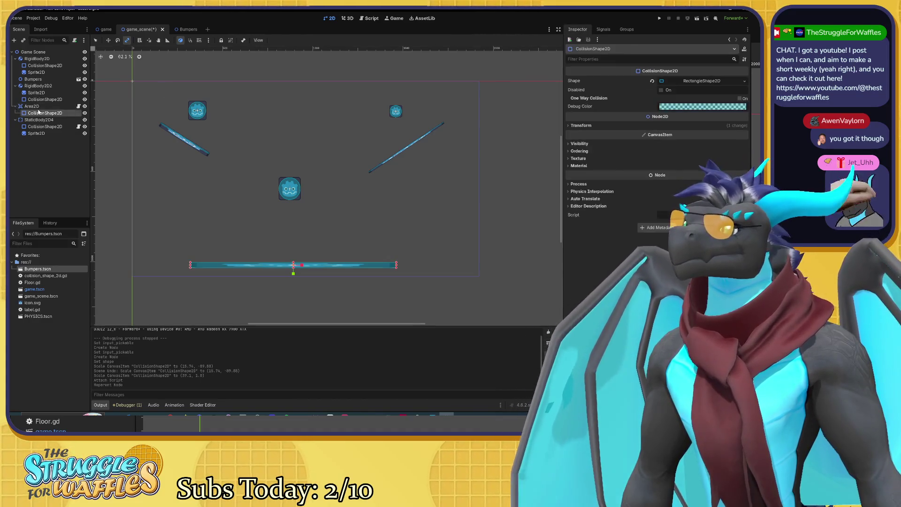
pyautogui.click(33, 106)
pyautogui.click(603, 29)
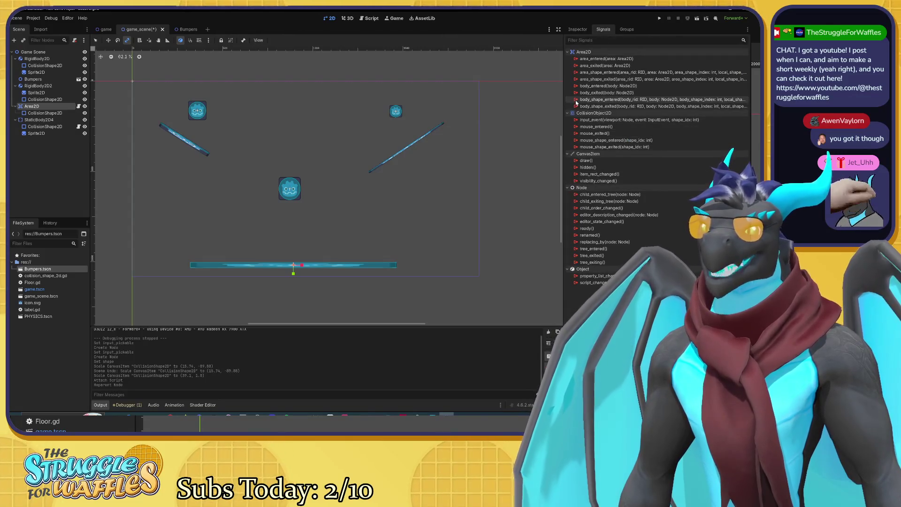
pyautogui.doubleClick(605, 100)
pyautogui.click(382, 204)
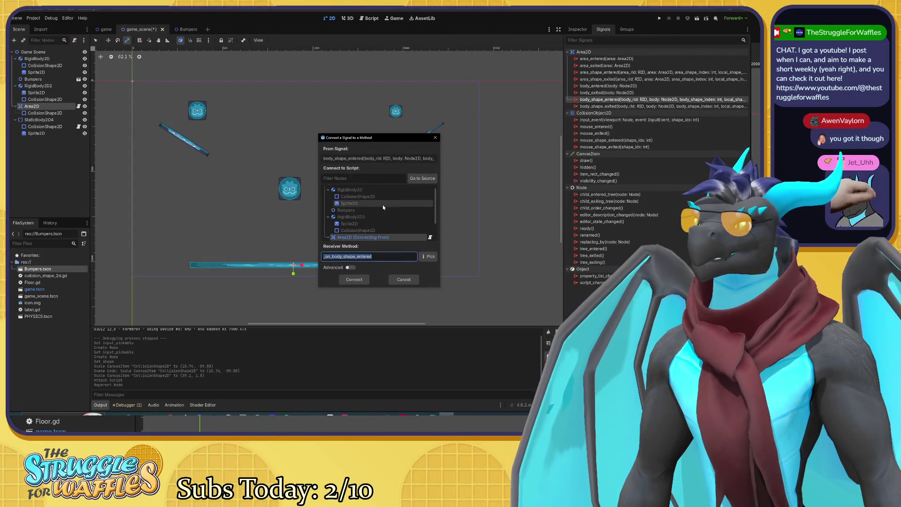
pyautogui.scroll(-1, 378, 203)
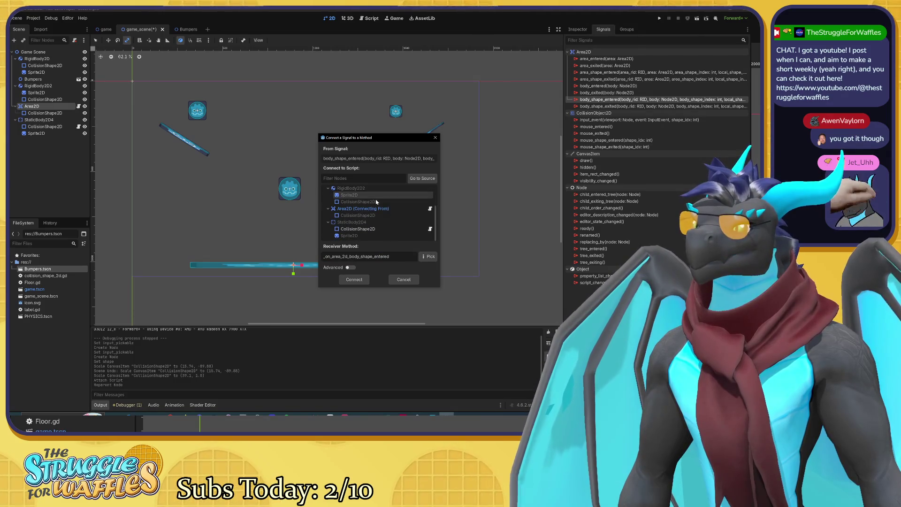
pyautogui.scroll(2, 365, 232)
pyautogui.scroll(3, 365, 225)
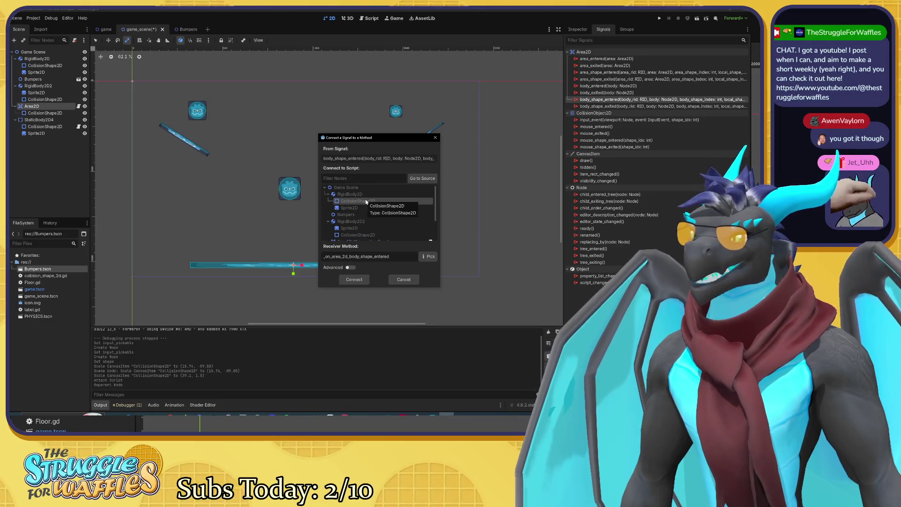
pyautogui.click(366, 207)
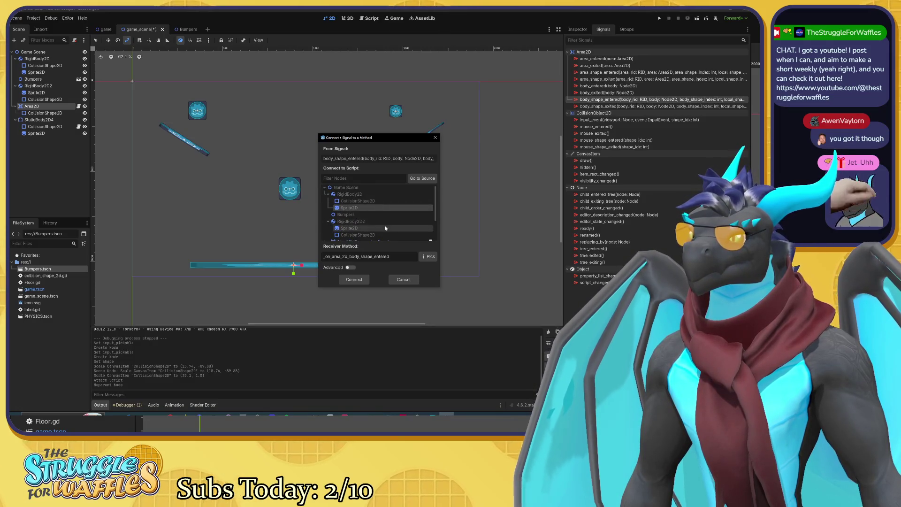
# Connect body_shape_entered to a new _on_body_shape_entered method in the Area2D's Floor.gd
pyautogui.click(422, 178)
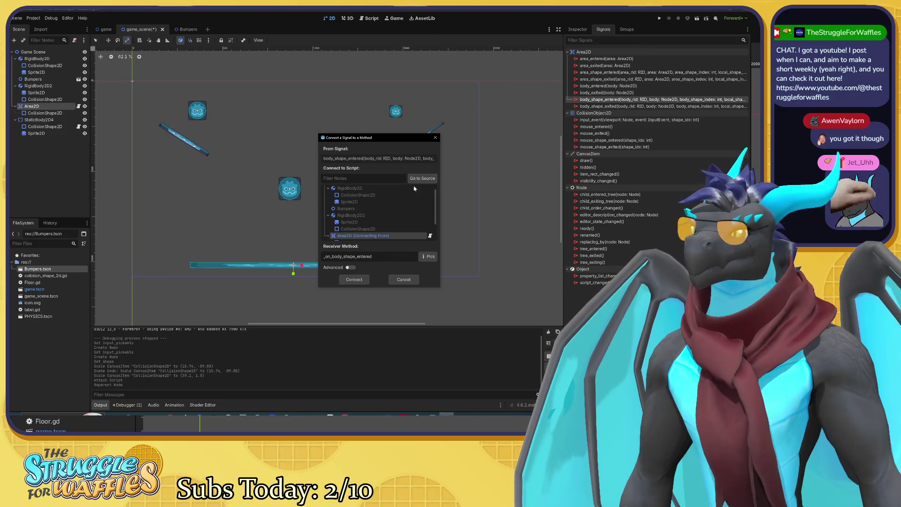
pyautogui.scroll(-2, 376, 216)
pyautogui.click(371, 230)
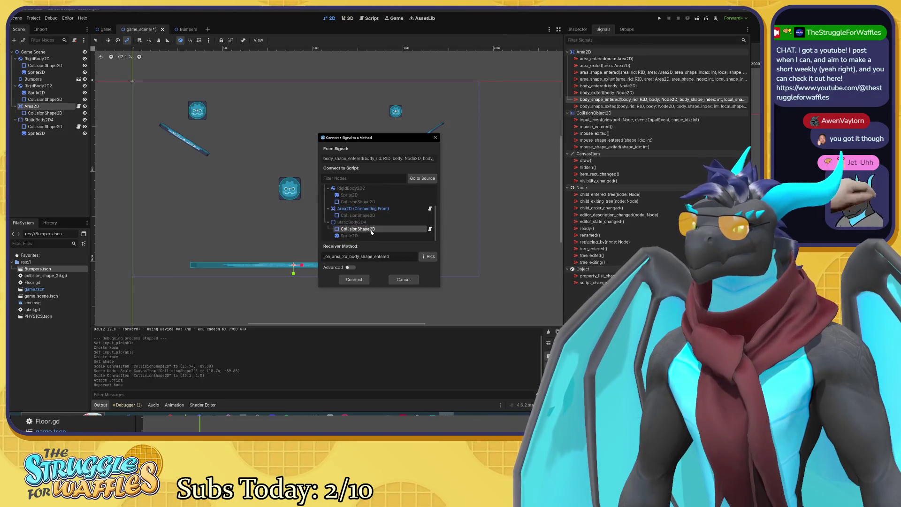
pyautogui.click(368, 210)
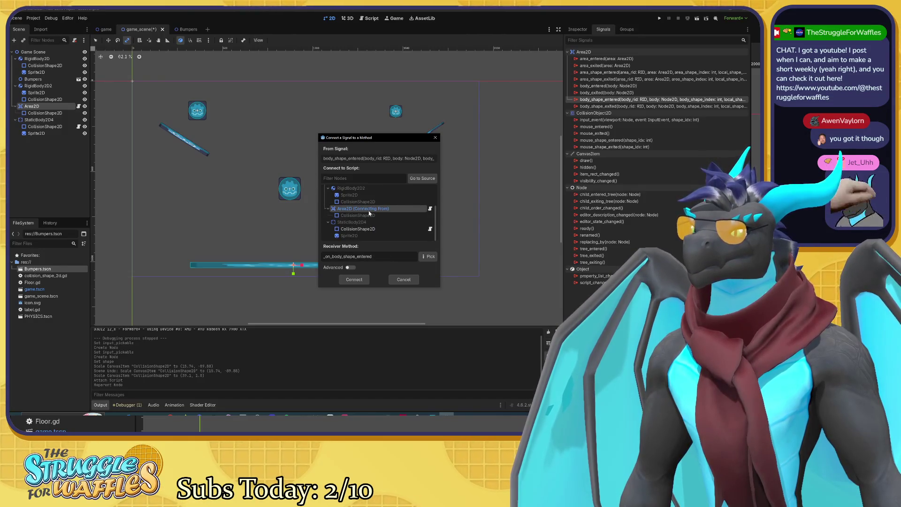
pyautogui.click(403, 279)
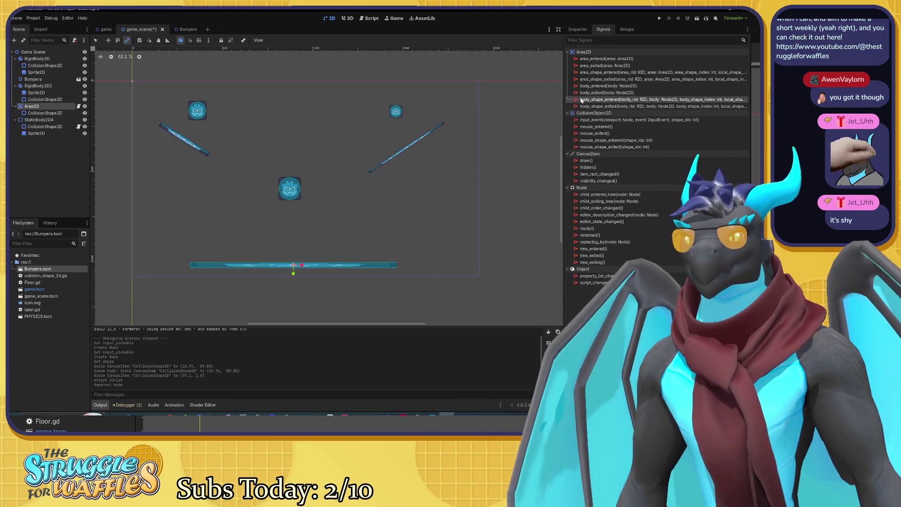
pyautogui.doubleClick(582, 100)
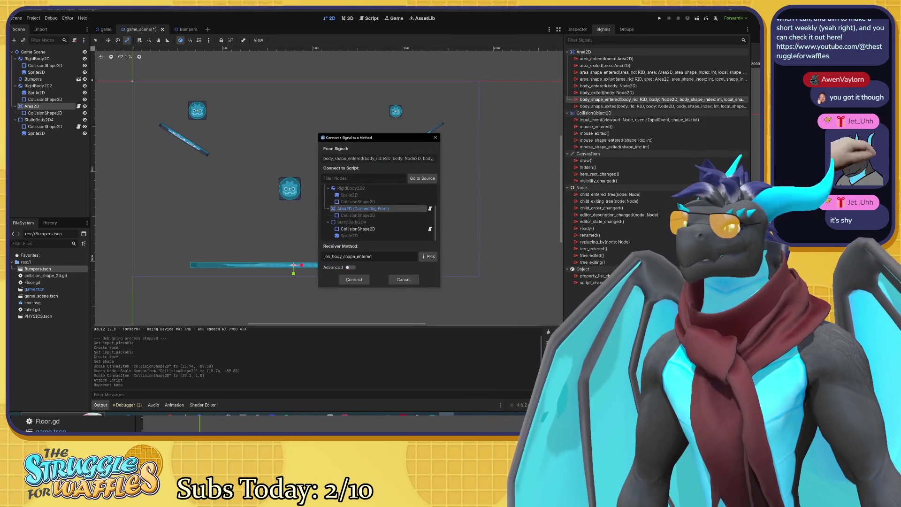
pyautogui.click(360, 280)
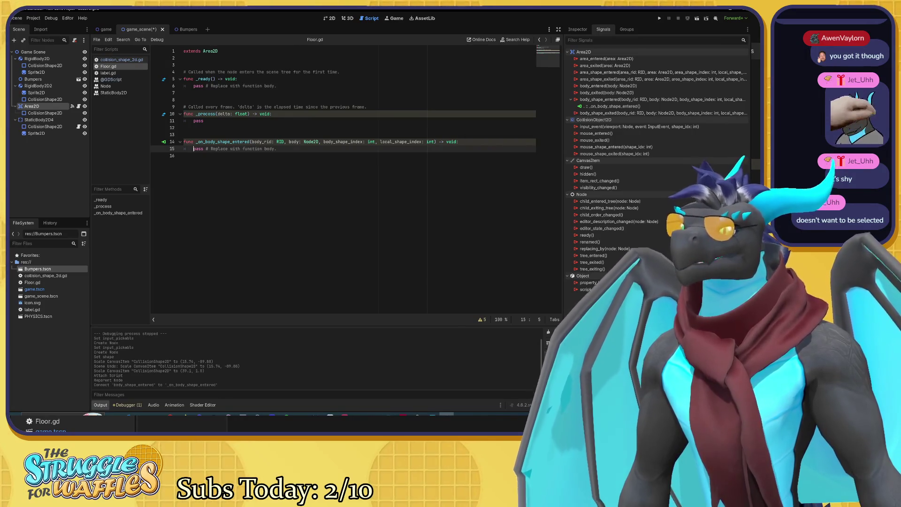
pyautogui.click(283, 141)
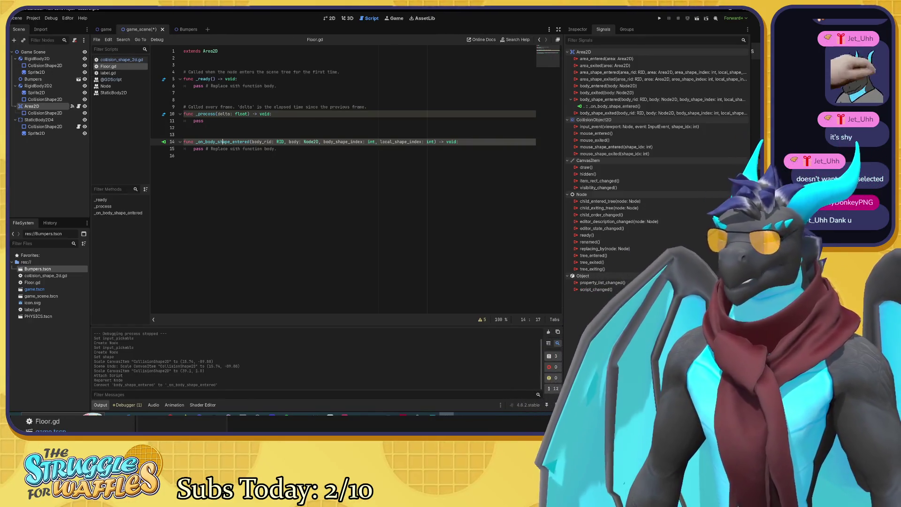
pyautogui.click(217, 141)
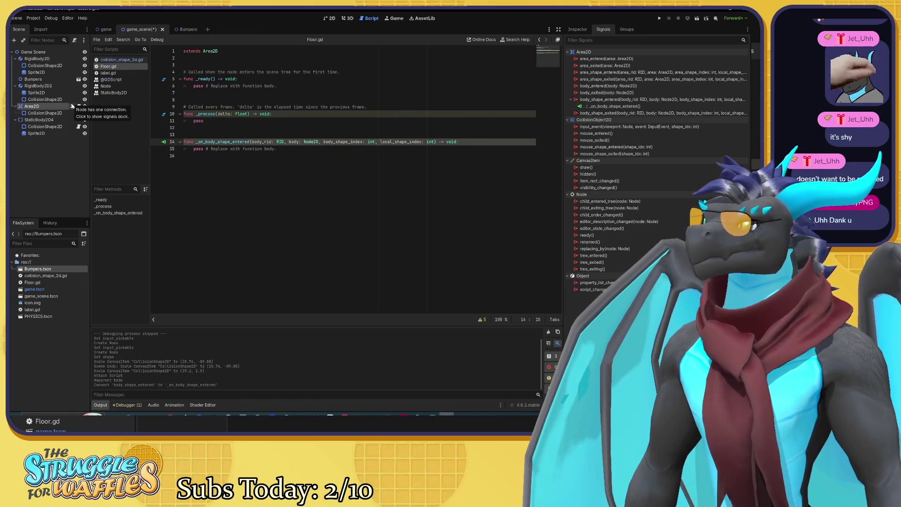
pyautogui.click(73, 107)
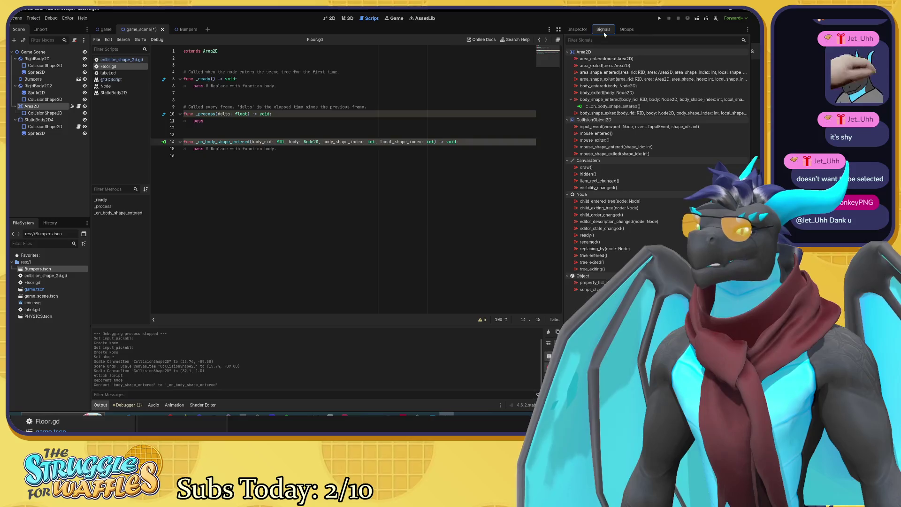
# Connect body_shape_entered to StaticBody2D4's CollisionShape2D and delete the old Floor.gd connection
pyautogui.doubleClick(610, 99)
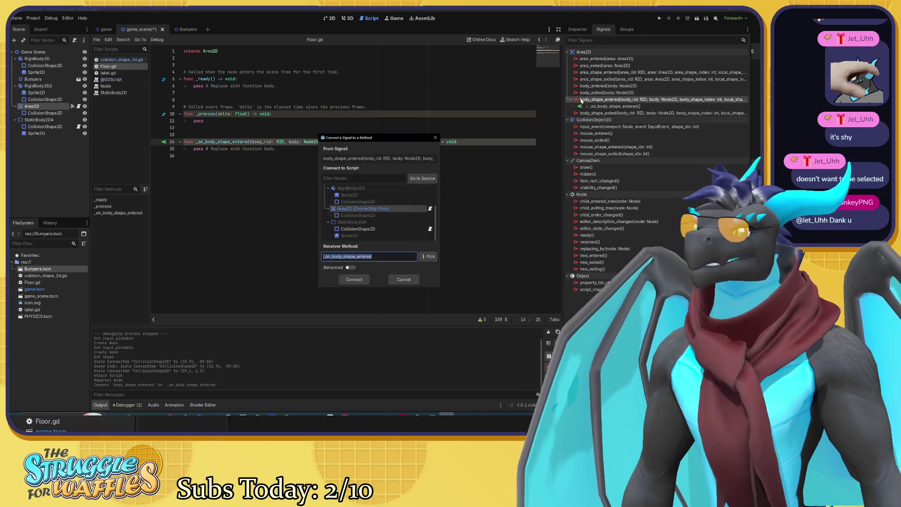
pyautogui.click(358, 229)
pyautogui.click(354, 279)
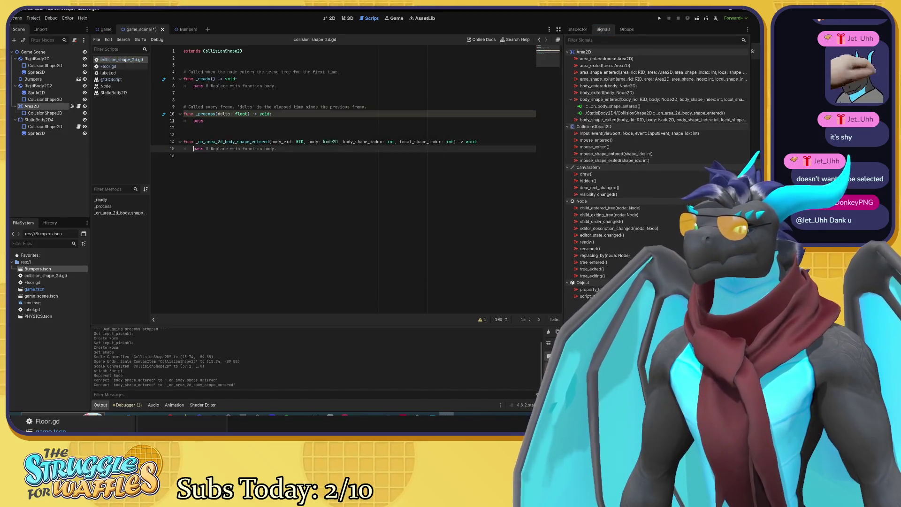
pyautogui.doubleClick(595, 107)
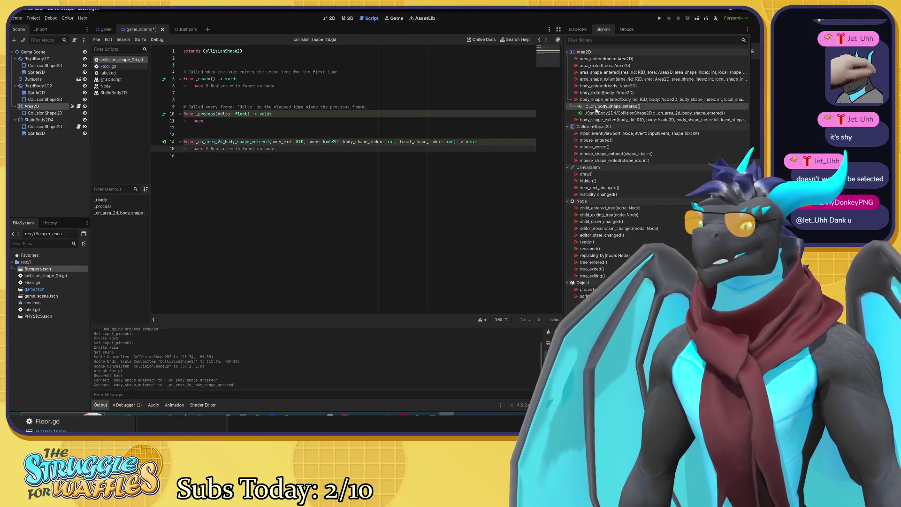
pyautogui.press('Delete')
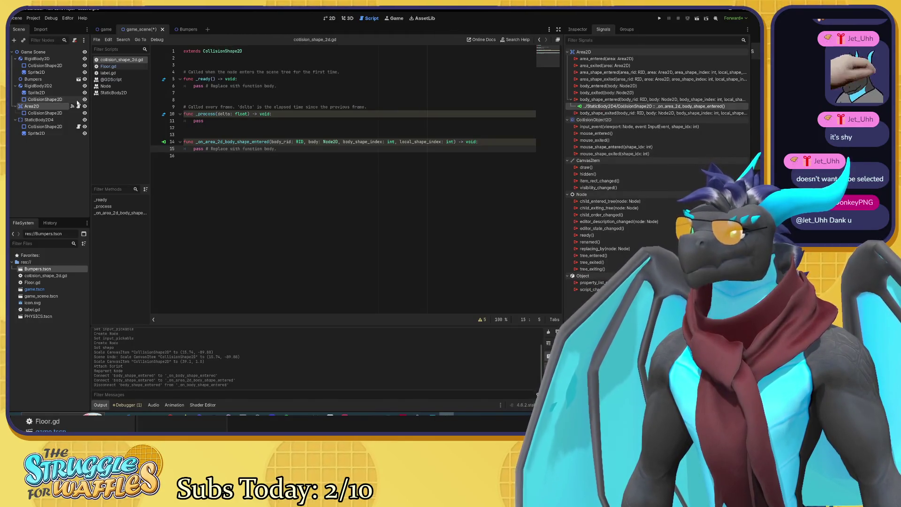
# Check a CollisionShape2D's signals, cancel another body_shape_entered connection, then select RigidBody2D2
pyautogui.click(49, 127)
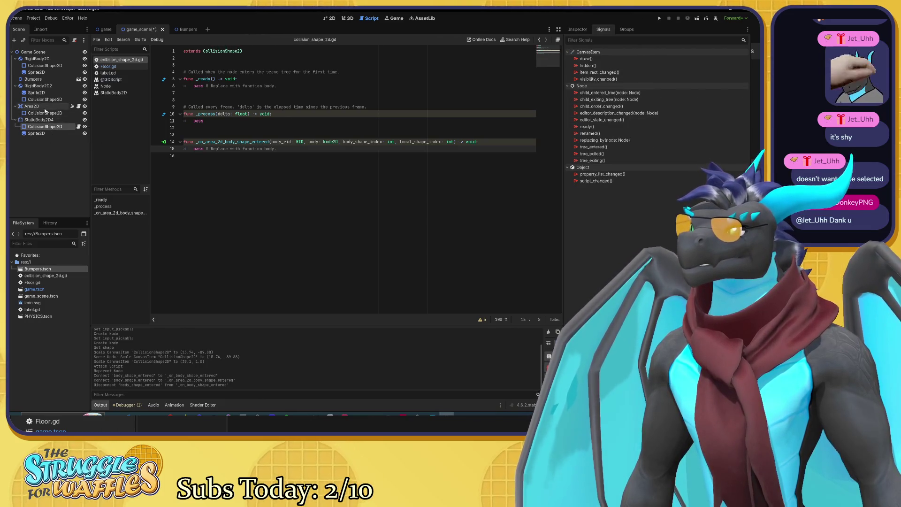
pyautogui.click(45, 108)
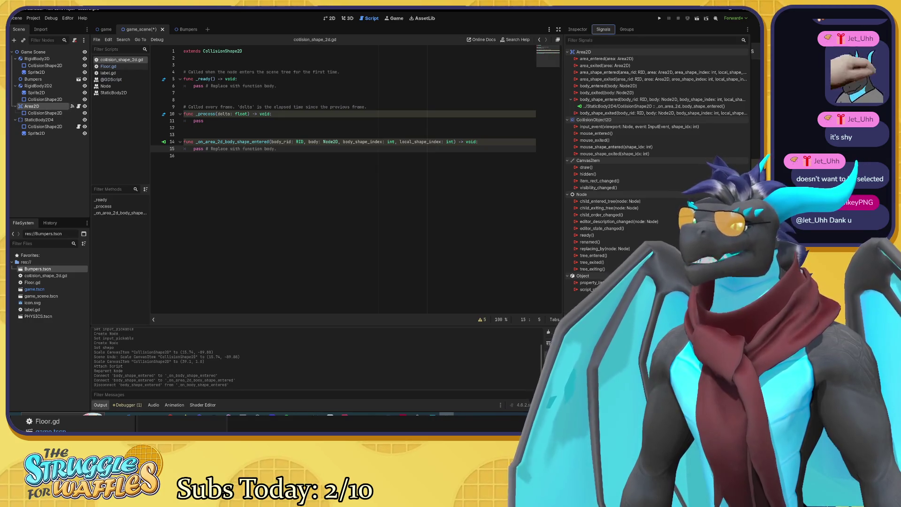
pyautogui.doubleClick(577, 99)
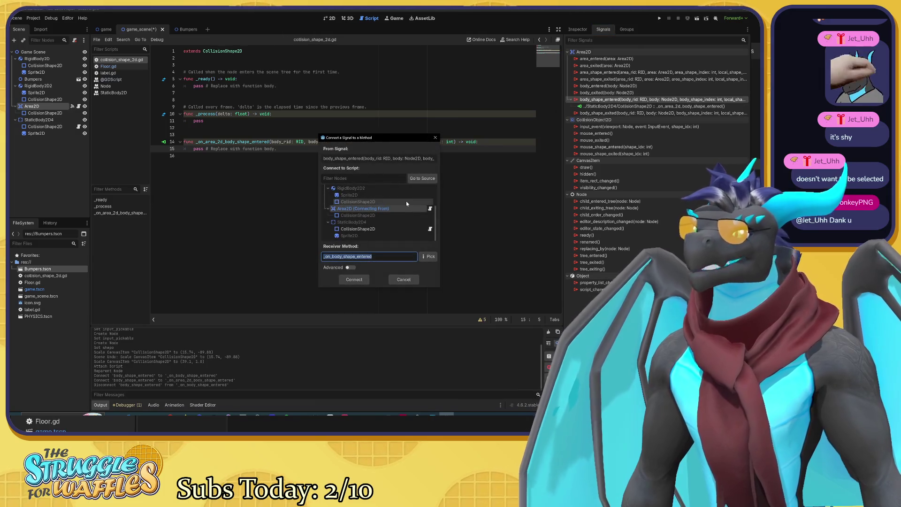
pyautogui.scroll(3, 400, 206)
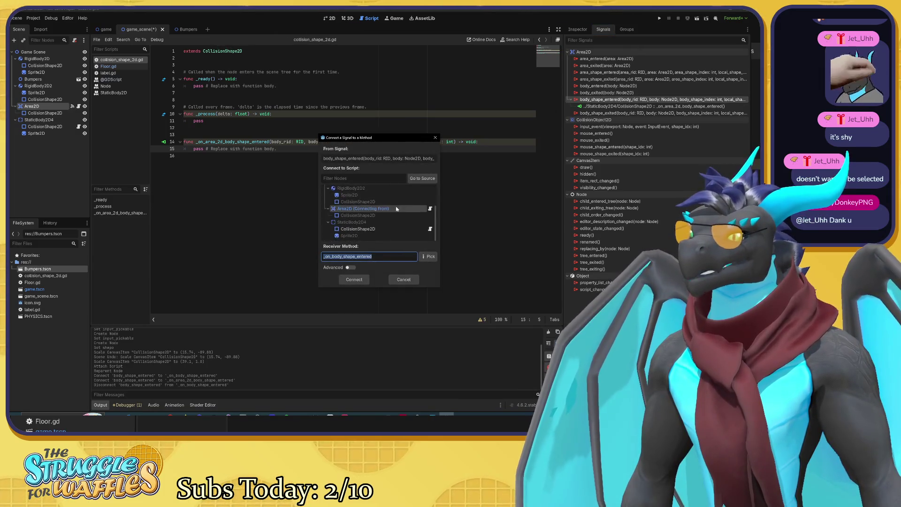
pyautogui.click(404, 279)
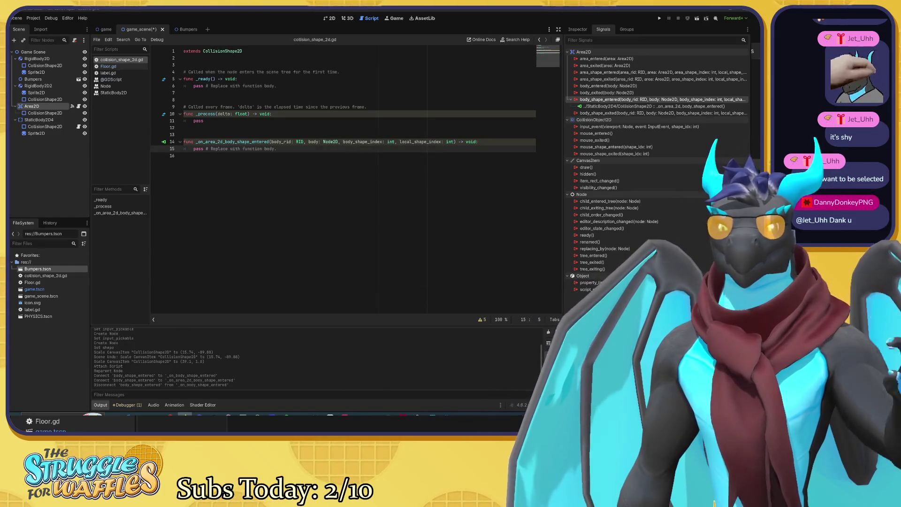
pyautogui.click(49, 86)
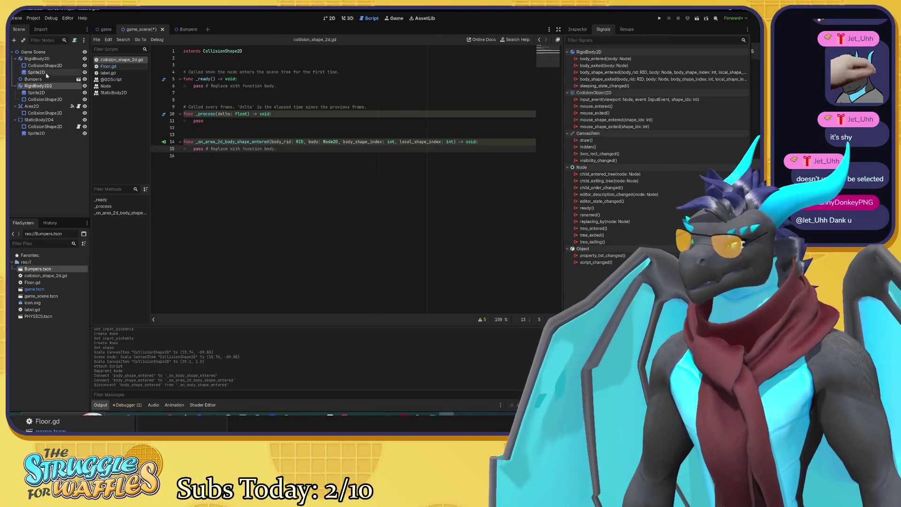
# Attach a new res://ball_2.gd script to RigidBody2D2
pyautogui.click(74, 41)
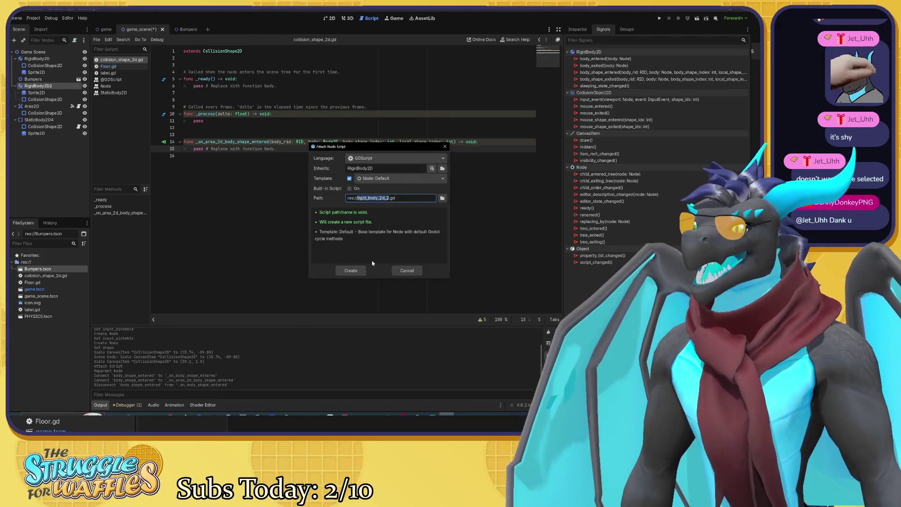
pyautogui.write('ball')
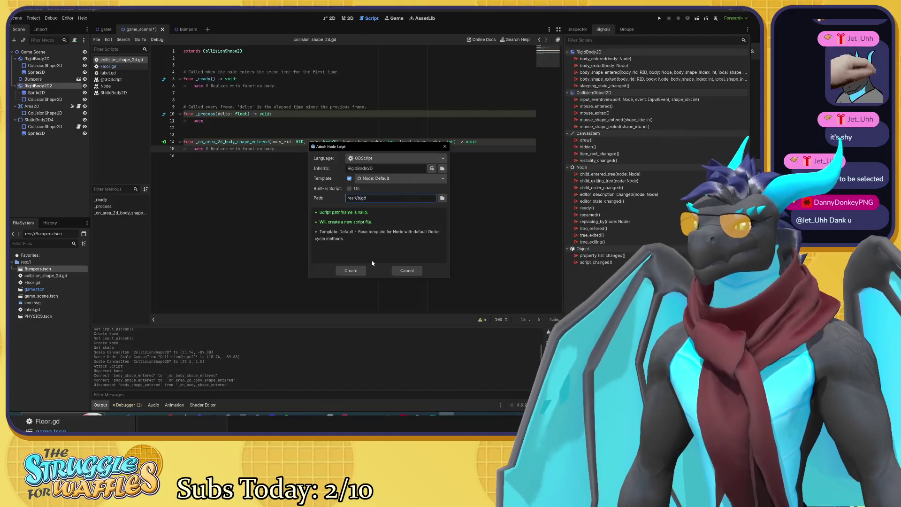
pyautogui.write('_2')
pyautogui.click(351, 270)
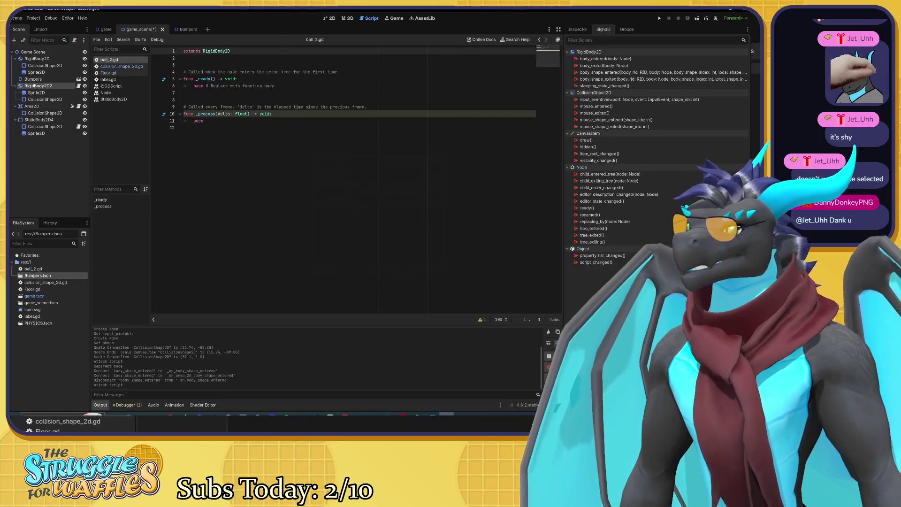
pyautogui.click(73, 107)
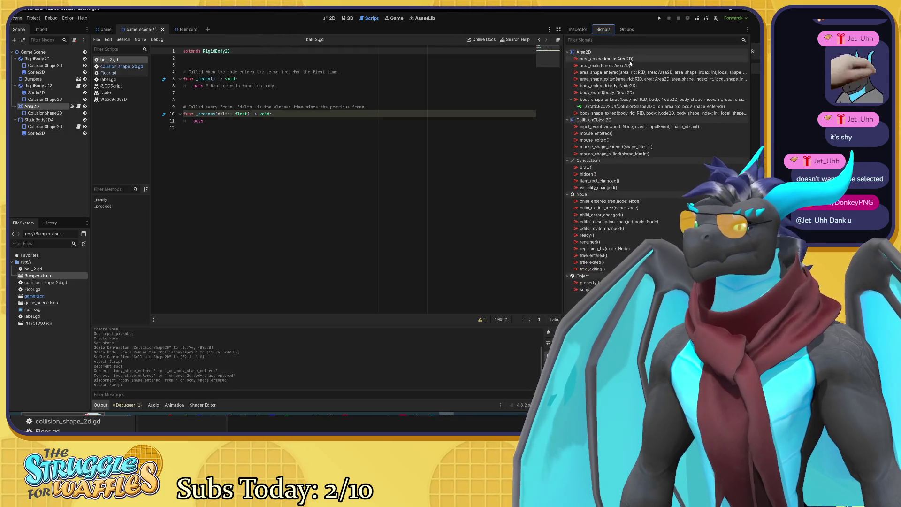
pyautogui.doubleClick(576, 100)
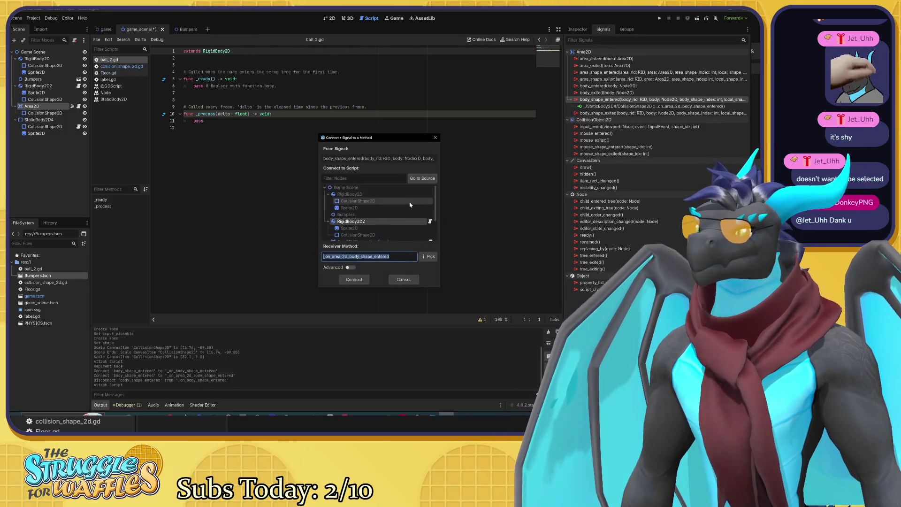
pyautogui.scroll(-1, 411, 221)
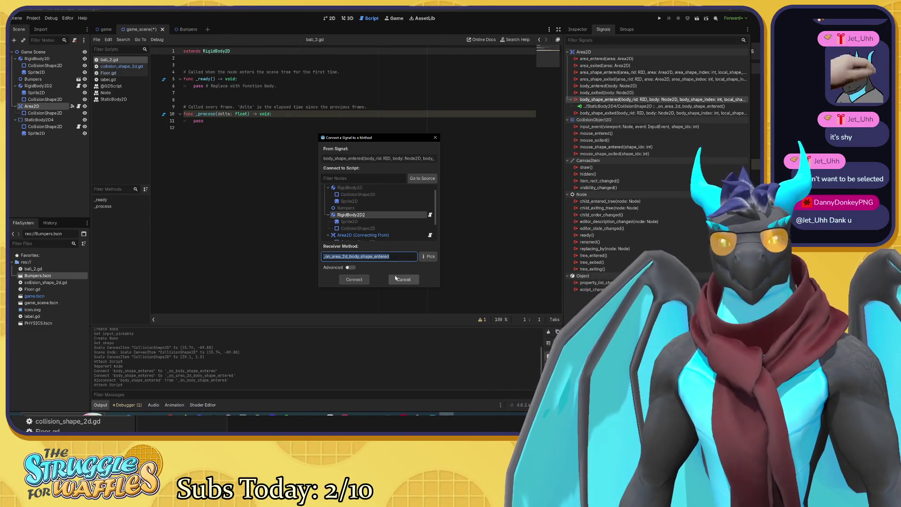
pyautogui.press('Escape')
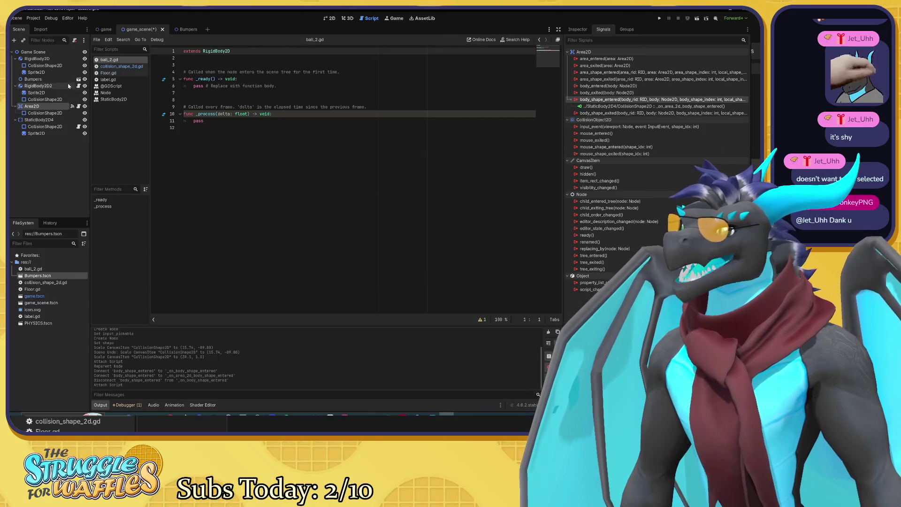
pyautogui.click(52, 86)
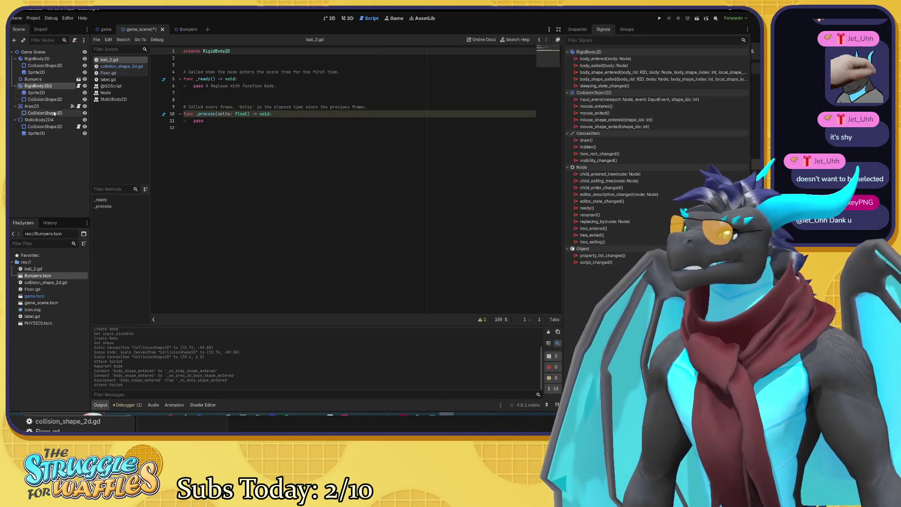
# Disconnect the Area2D's body_shape_entered signal from StaticBody2D4
pyautogui.click(32, 107)
pyautogui.click(653, 107)
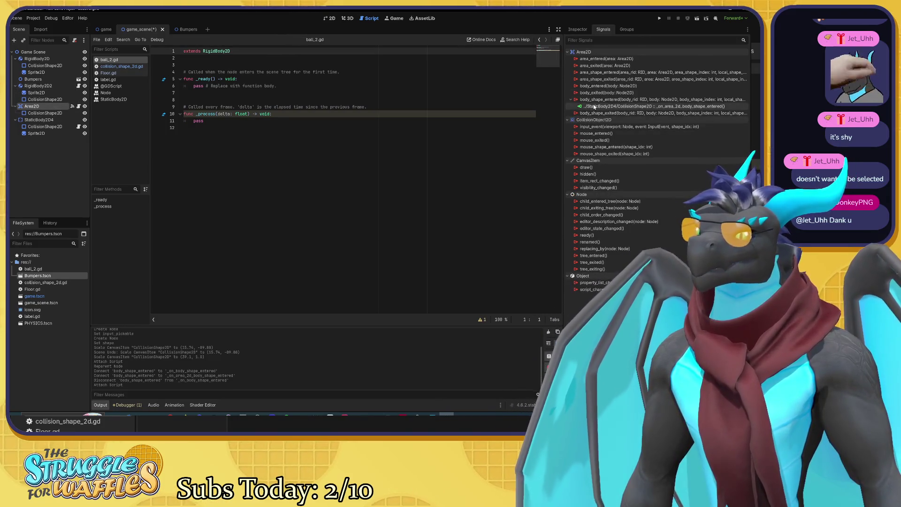
pyautogui.press('Delete')
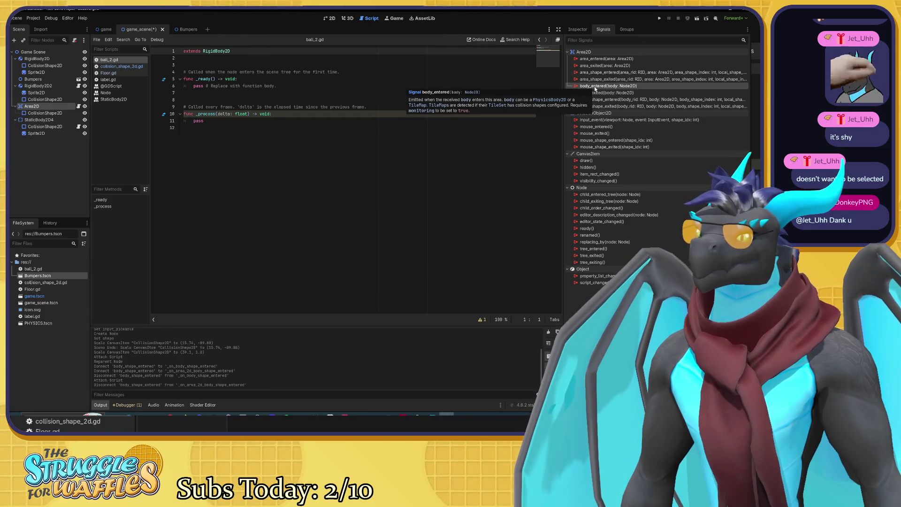
# Connect body_entered to RigidBody2D2, creating _on_area_2d_body_entered in ball_2.gd
pyautogui.doubleClick(595, 86)
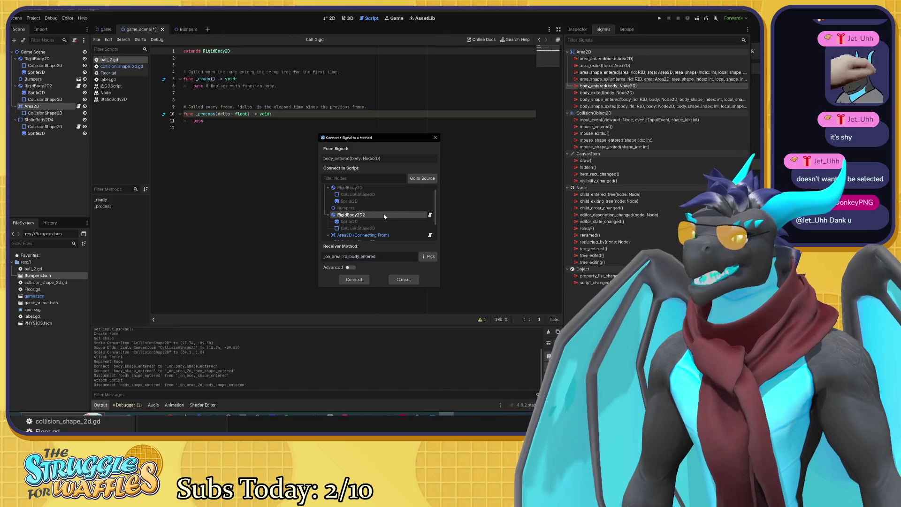
pyautogui.scroll(1, 384, 216)
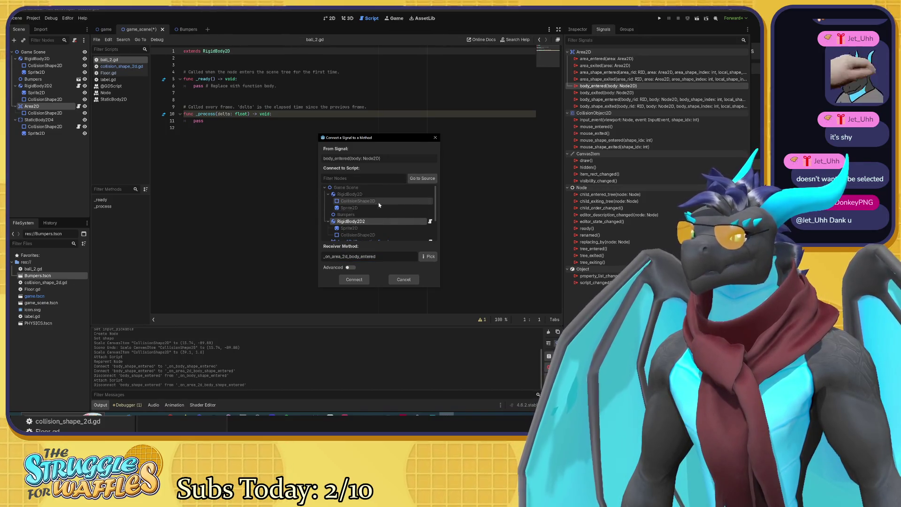
pyautogui.click(352, 268)
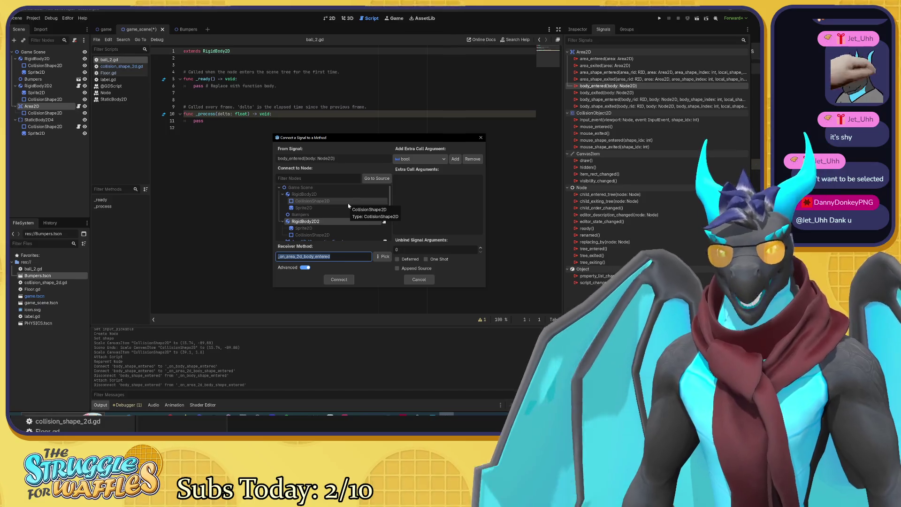
pyautogui.click(305, 267)
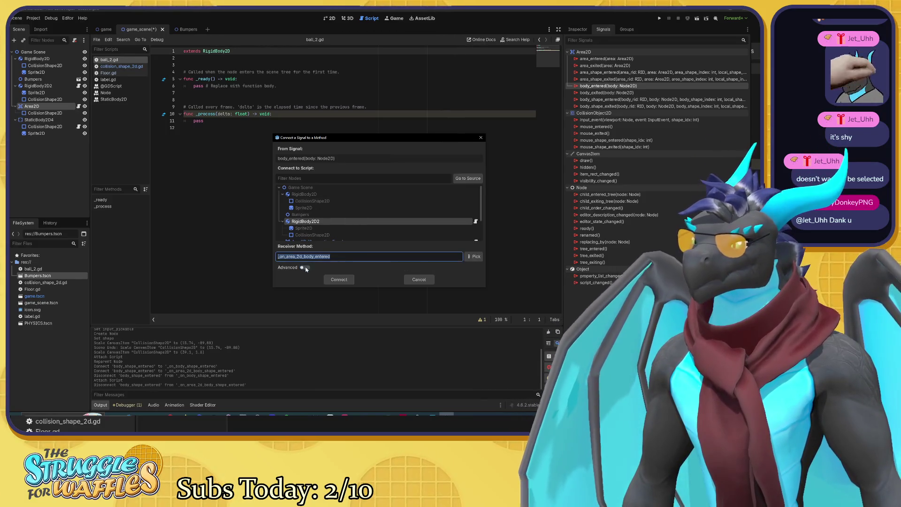
pyautogui.click(333, 279)
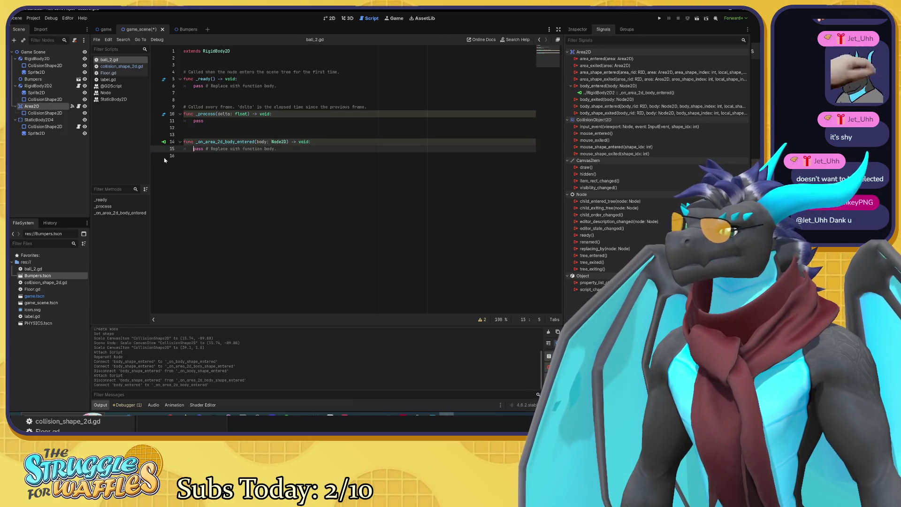
pyautogui.click(224, 142)
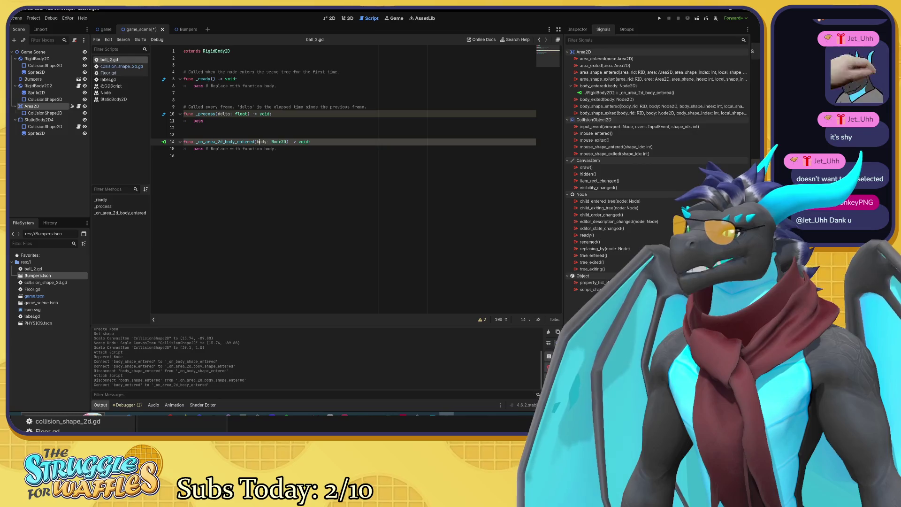
# Rename RigidBody2D2 to Ball_2
pyautogui.click(40, 86)
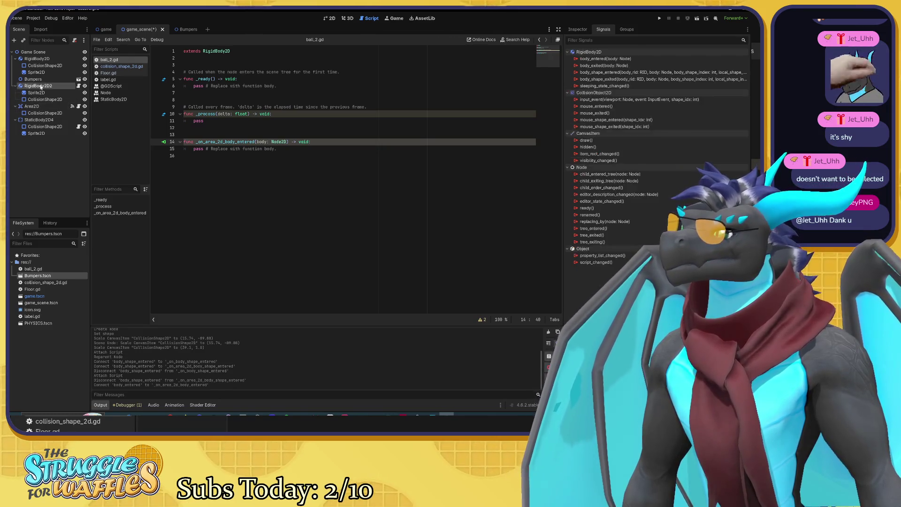
pyautogui.click(43, 60)
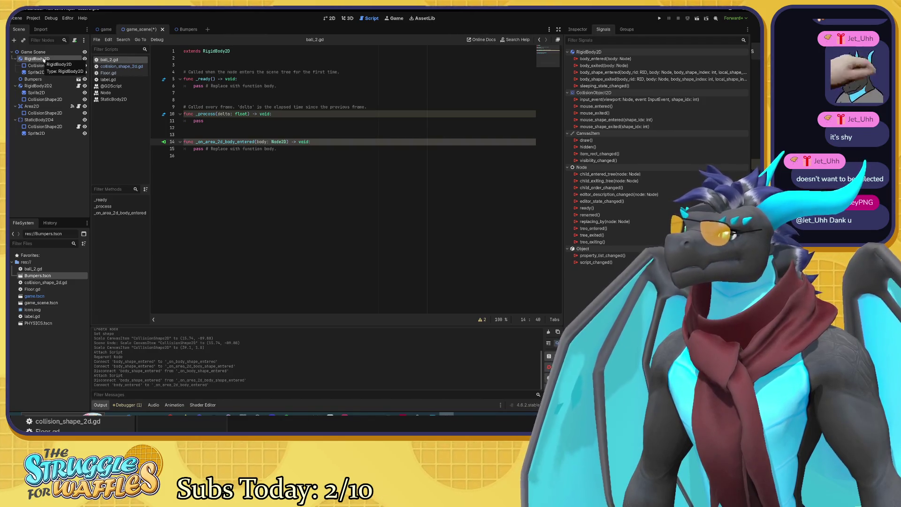
pyautogui.rightClick(52, 86)
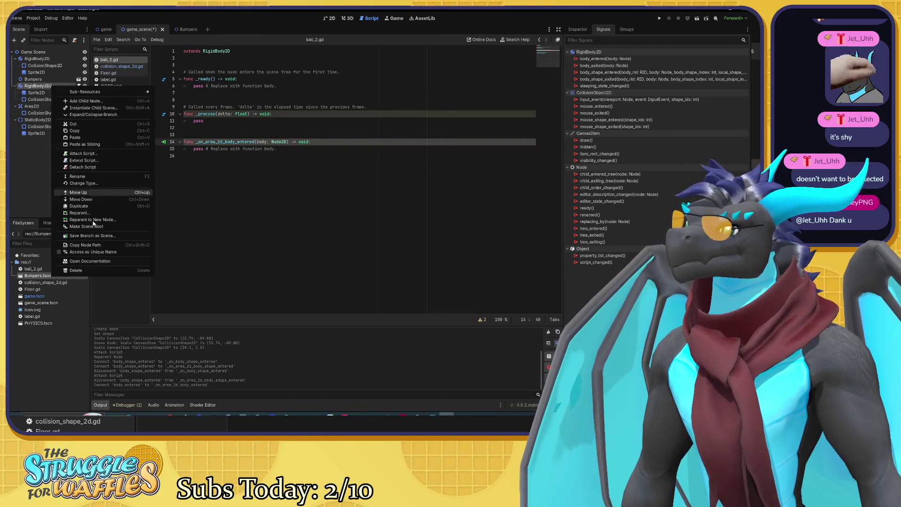
pyautogui.click(95, 178)
pyautogui.write('B')
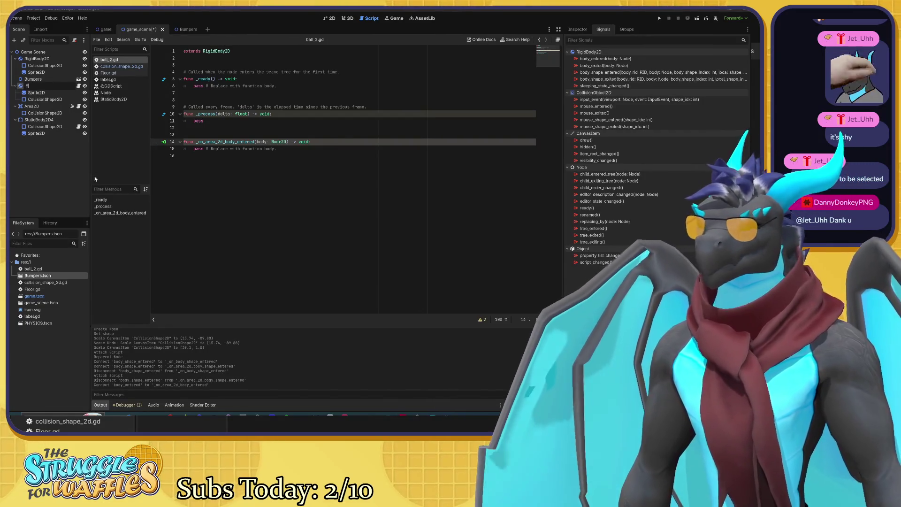
pyautogui.write('ody2')
pyautogui.press('Return')
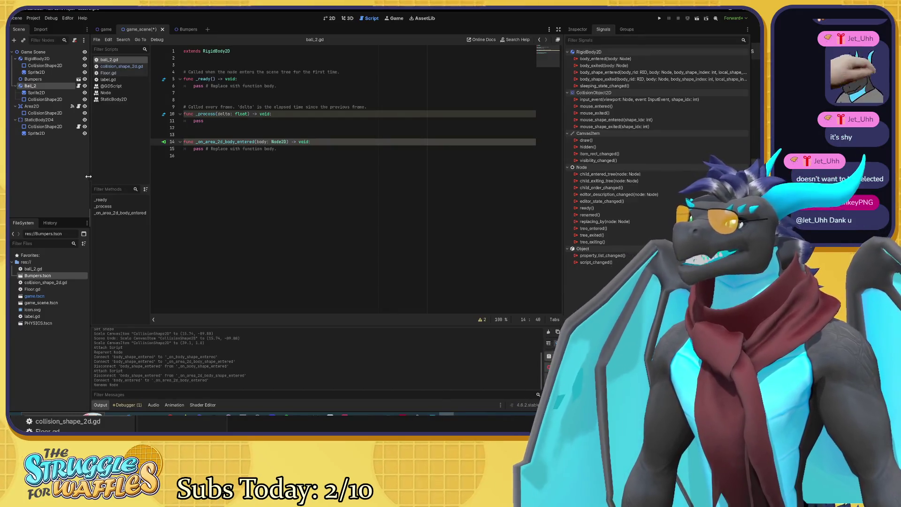
# Rename RigidBody2D to Ball
pyautogui.click(41, 60)
pyautogui.rightClick(40, 61)
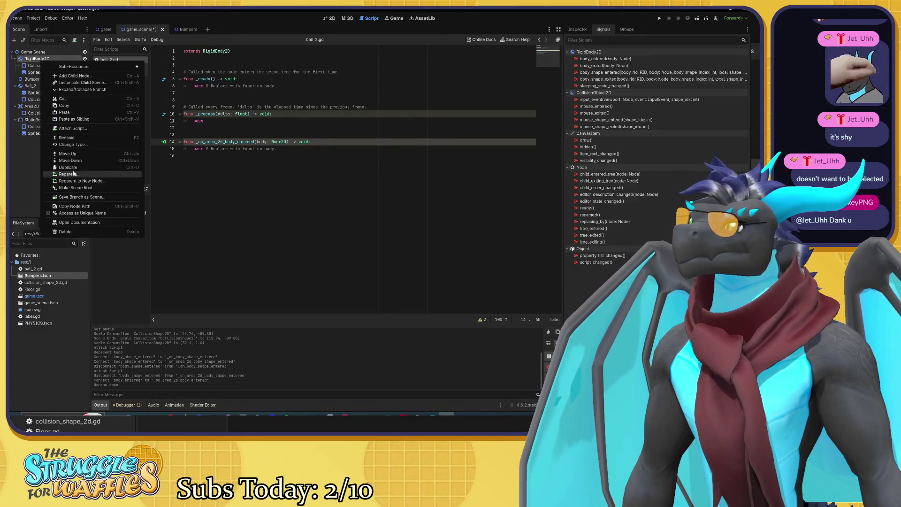
pyautogui.click(71, 138)
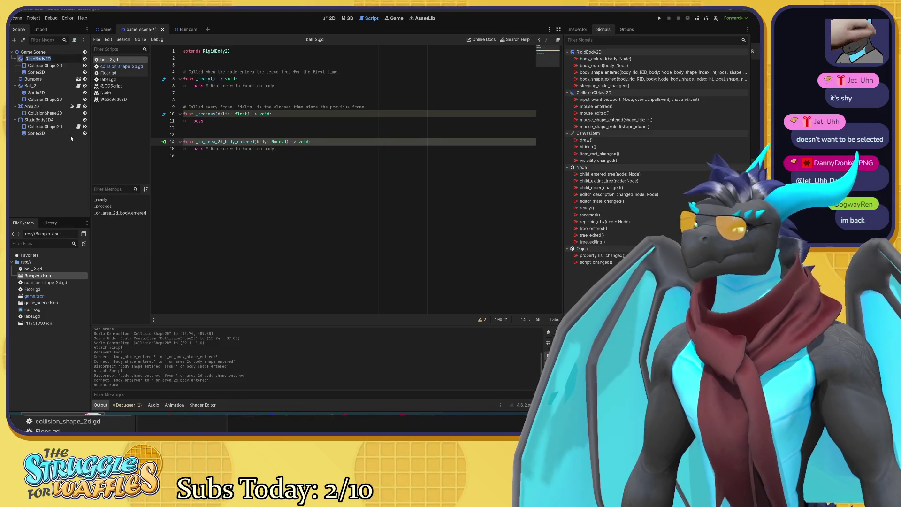
pyautogui.write('Ball')
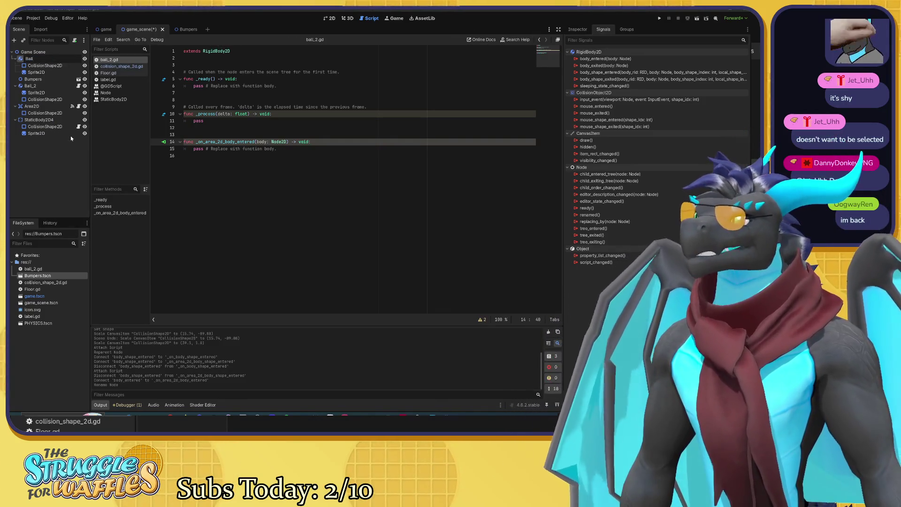
pyautogui.press('Return')
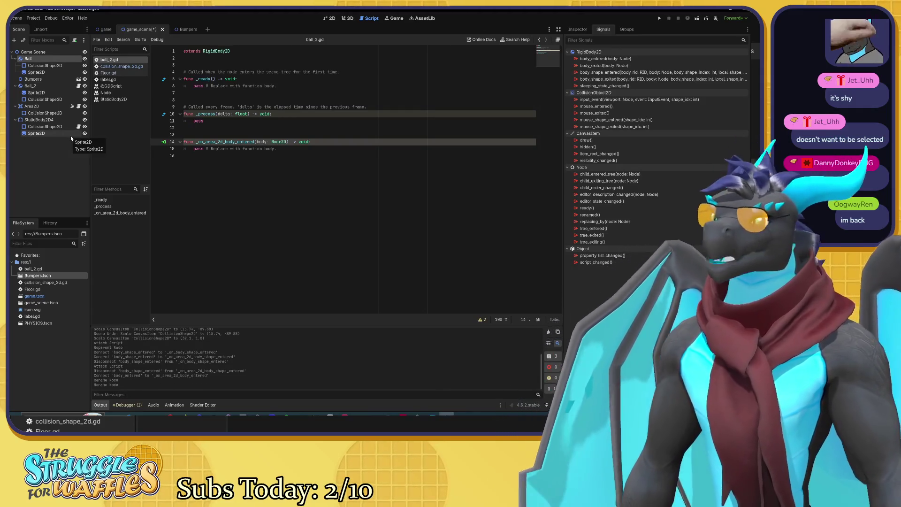
pyautogui.click(78, 150)
pyautogui.click(59, 107)
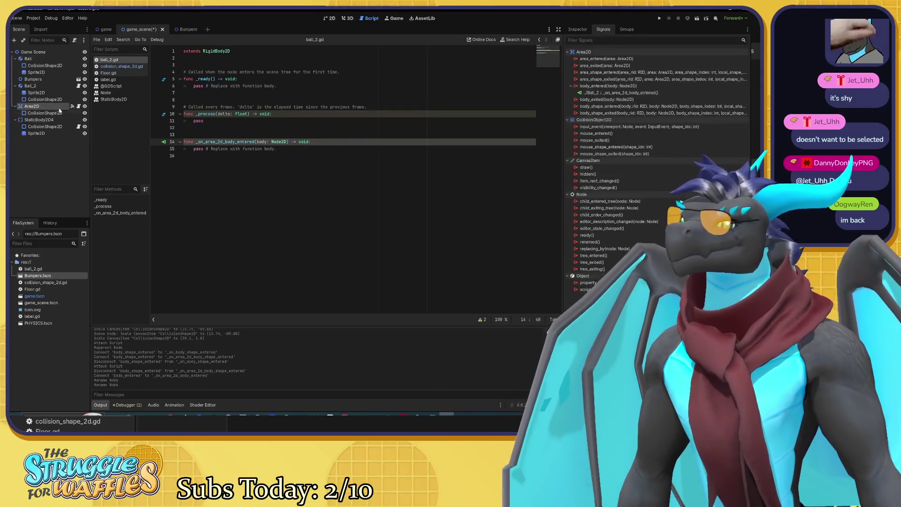
pyautogui.click(277, 142)
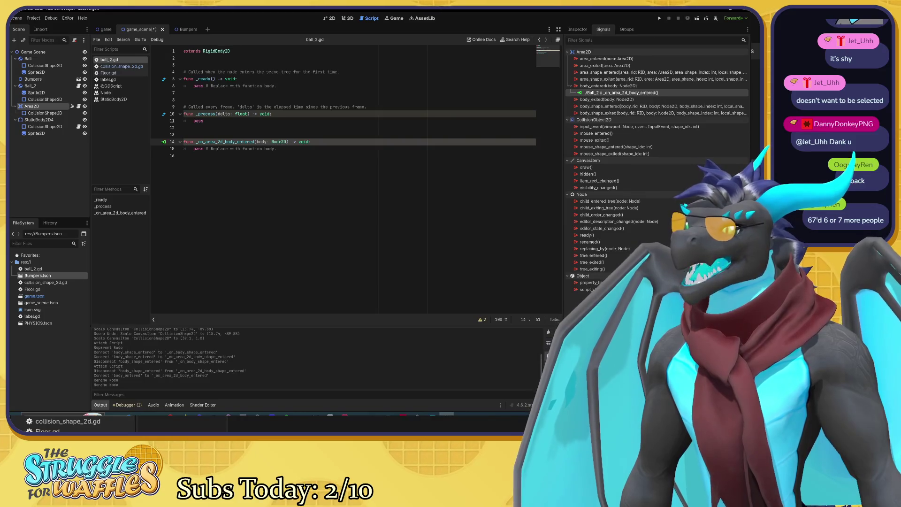
pyautogui.click(188, 142)
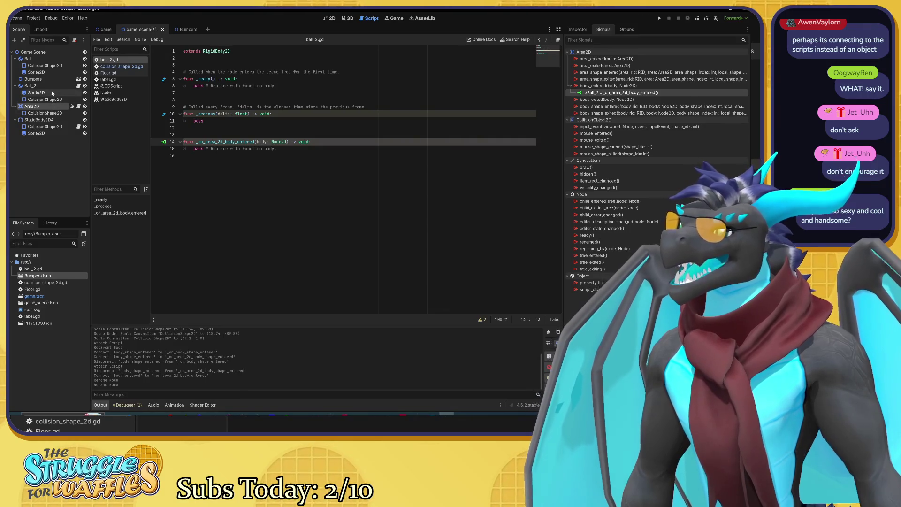
pyautogui.click(47, 86)
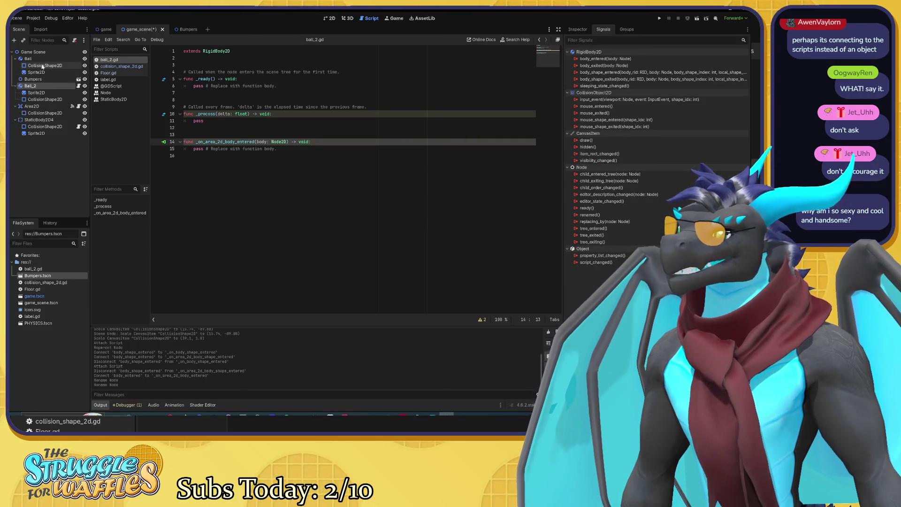
pyautogui.click(56, 58)
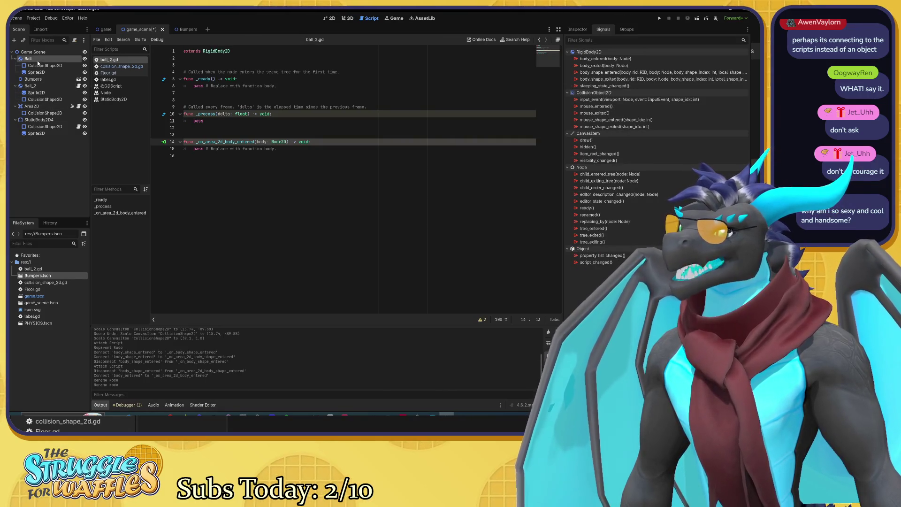
# Attach a new ball.gd script to Ball and connect the Area2D's body_entered signal to it
pyautogui.click(74, 40)
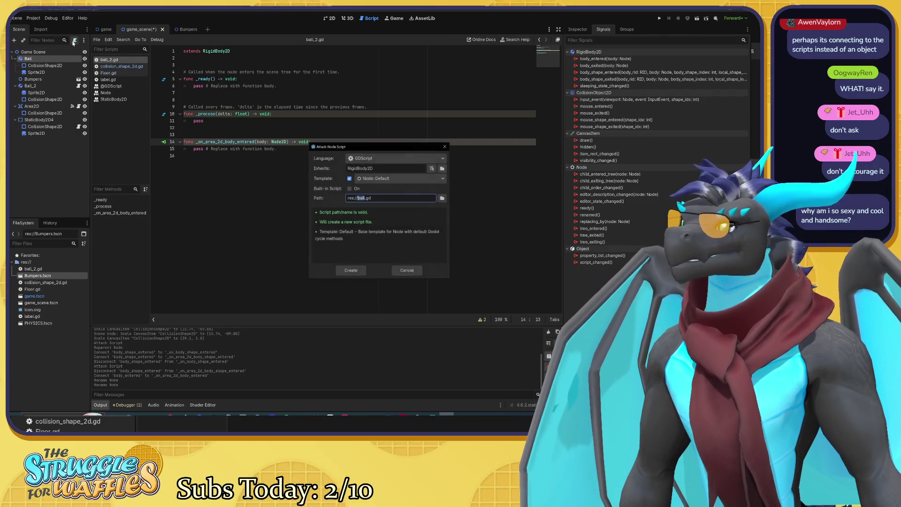
pyautogui.click(357, 268)
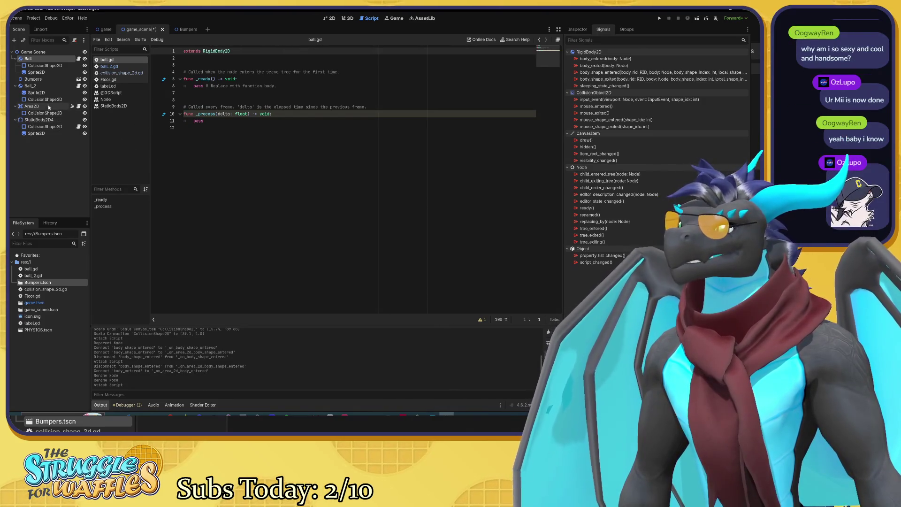
pyautogui.click(73, 107)
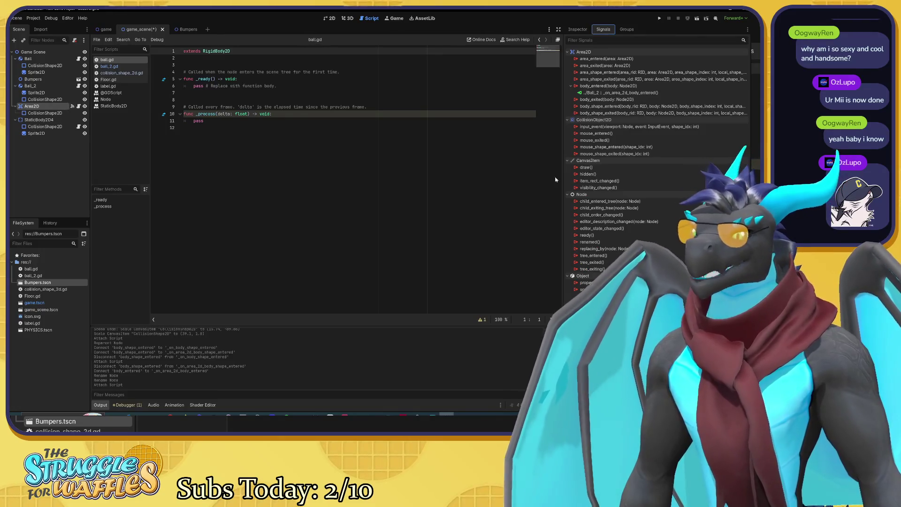
pyautogui.doubleClick(576, 86)
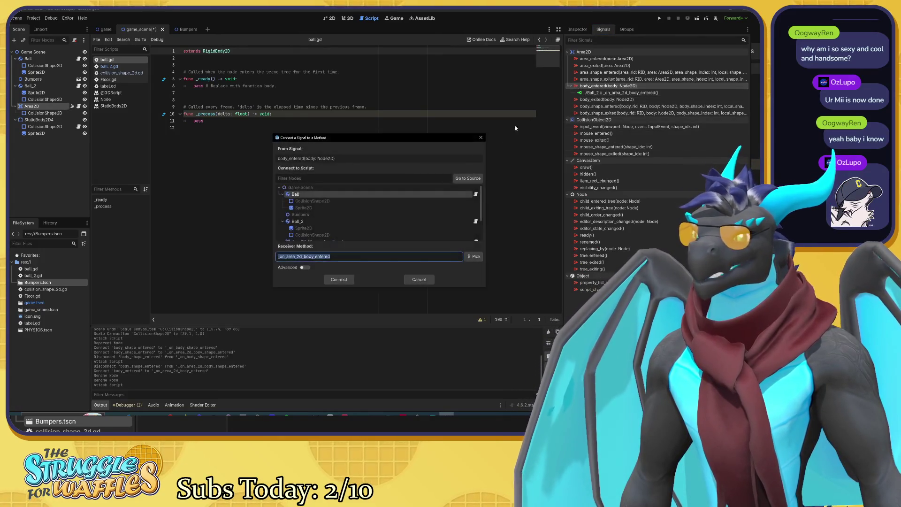
pyautogui.click(339, 279)
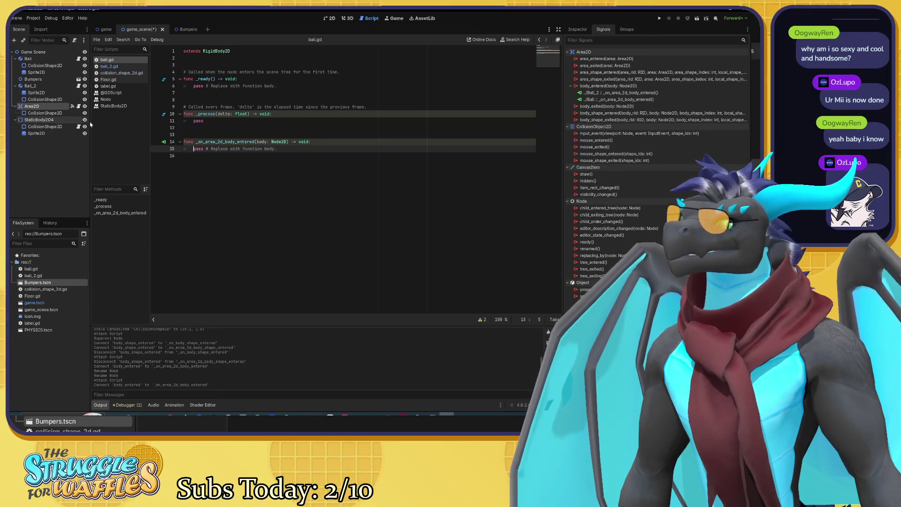
pyautogui.click(606, 92)
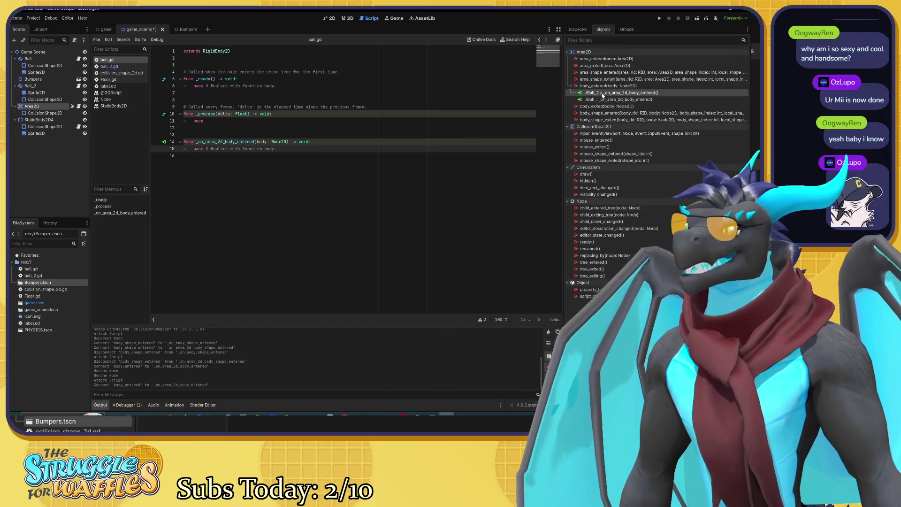
# Review the ball_2.gd, Floor.gd and ball.gd scripts
pyautogui.click(117, 66)
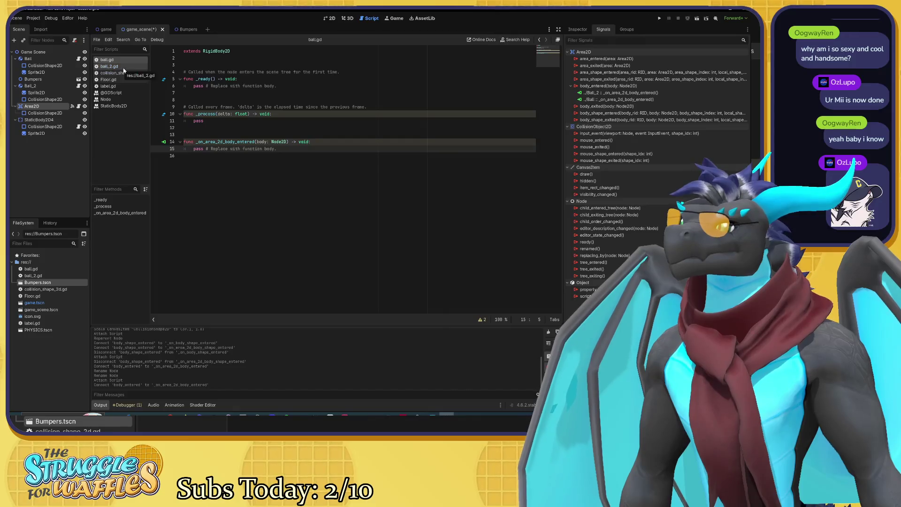
pyautogui.click(124, 80)
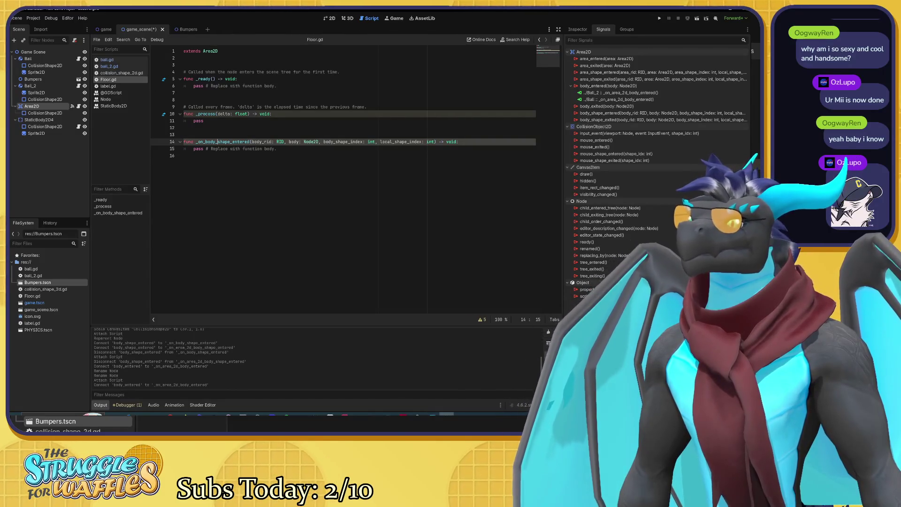
pyautogui.moveTo(458, 141); pyautogui.dragTo(183, 141)
pyautogui.press('Down')
pyautogui.press('Down')
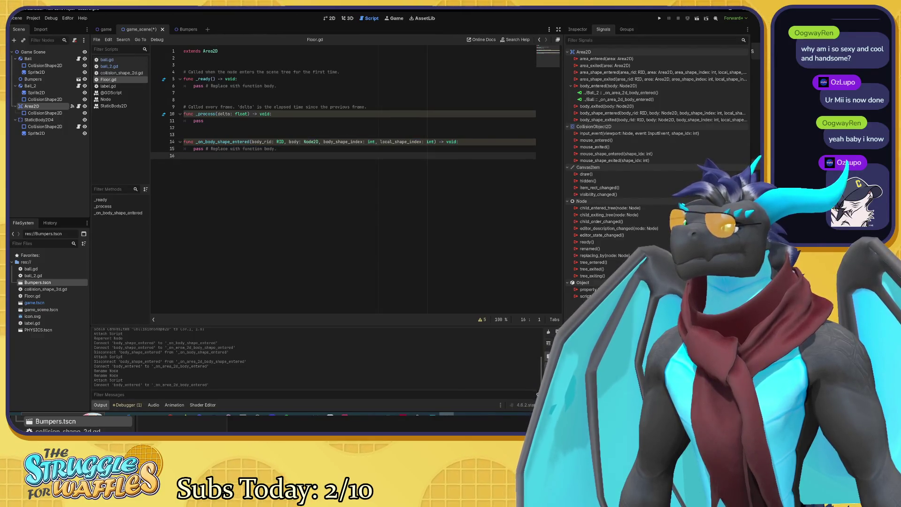
pyautogui.click(109, 66)
pyautogui.click(107, 60)
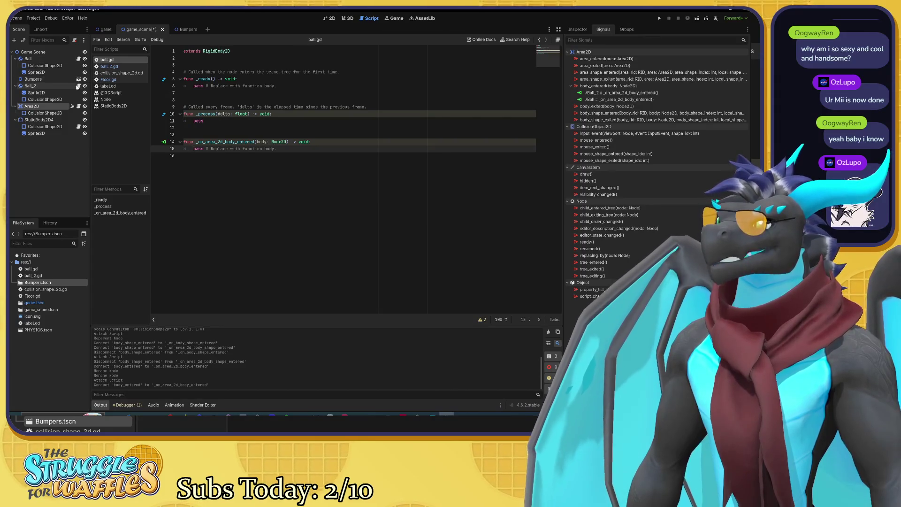
# Rename the Area2D node to Floor
pyautogui.click(37, 86)
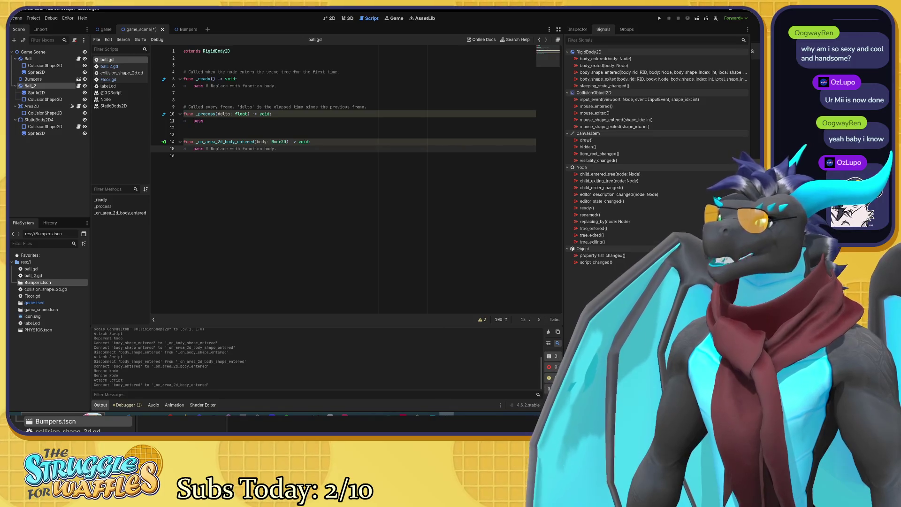
pyautogui.click(28, 59)
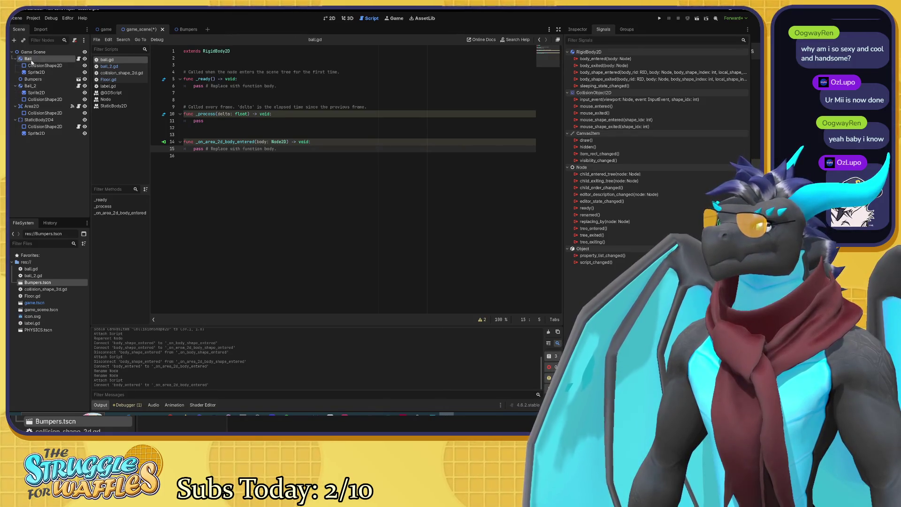
pyautogui.click(40, 106)
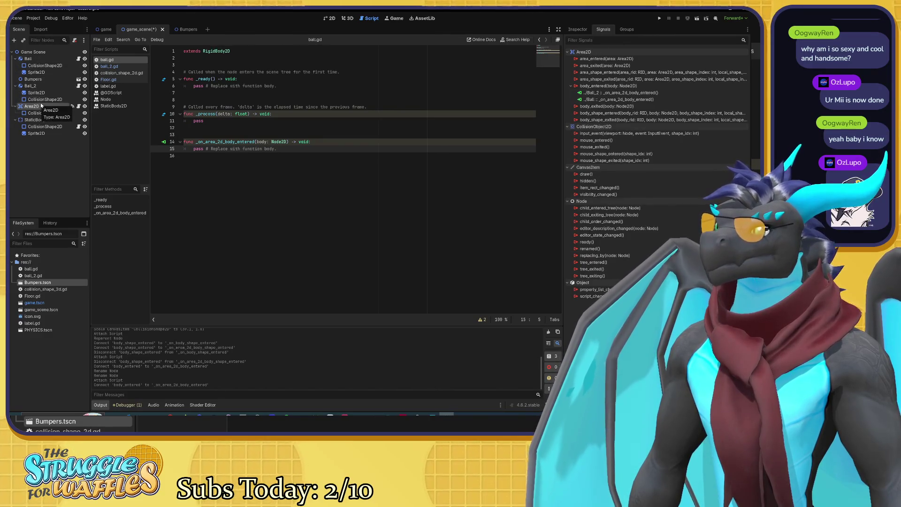
pyautogui.click(78, 106)
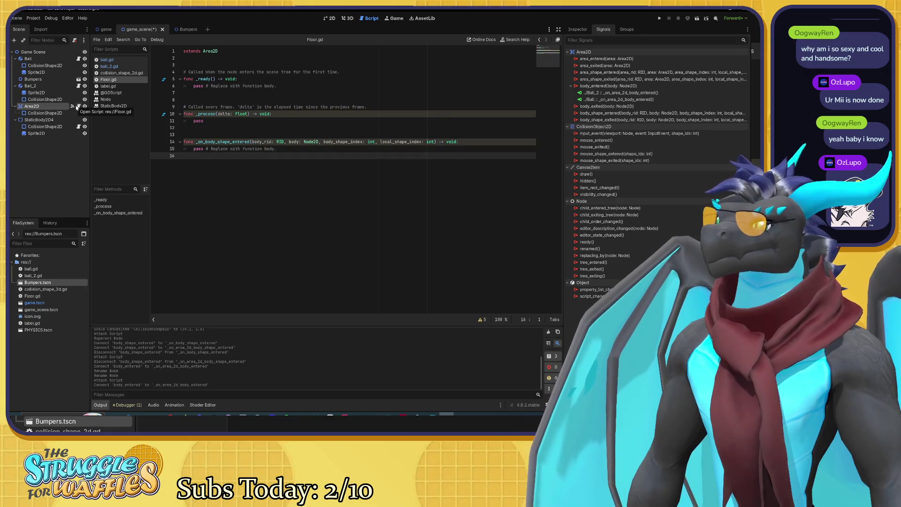
pyautogui.click(78, 86)
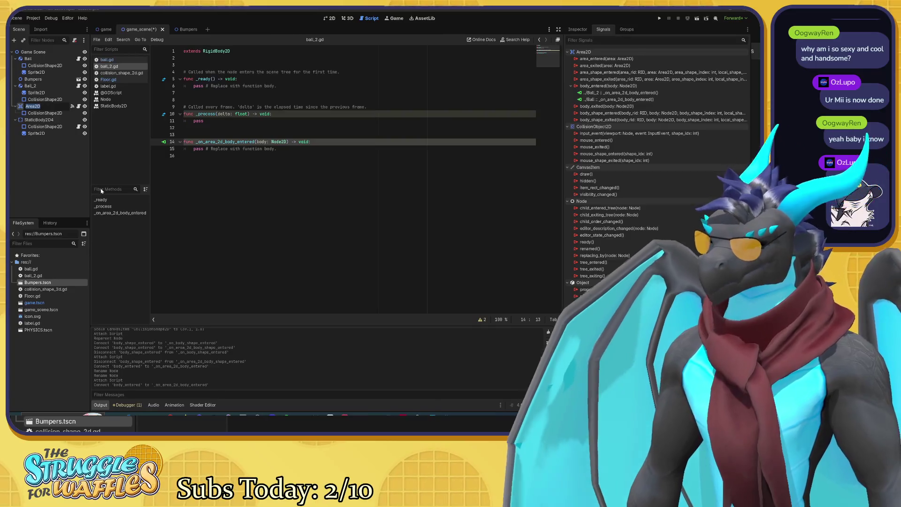
pyautogui.write('Floor')
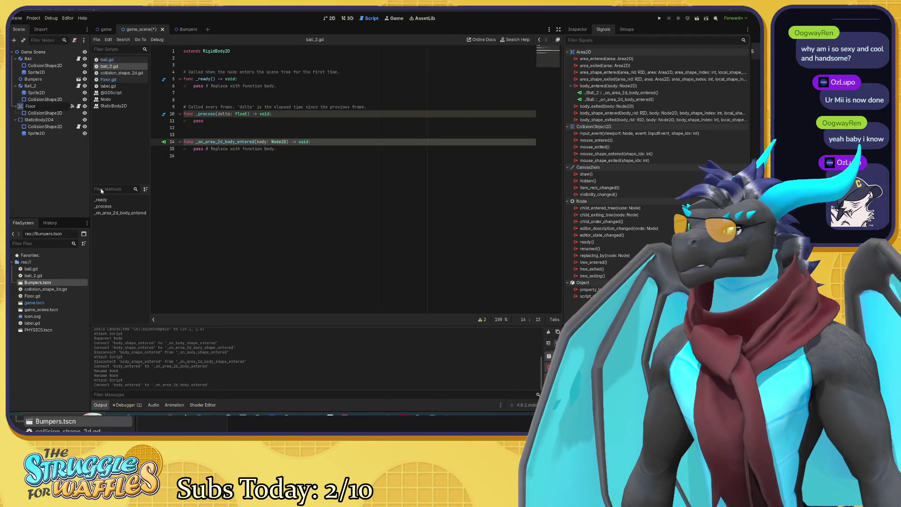
pyautogui.press('Return')
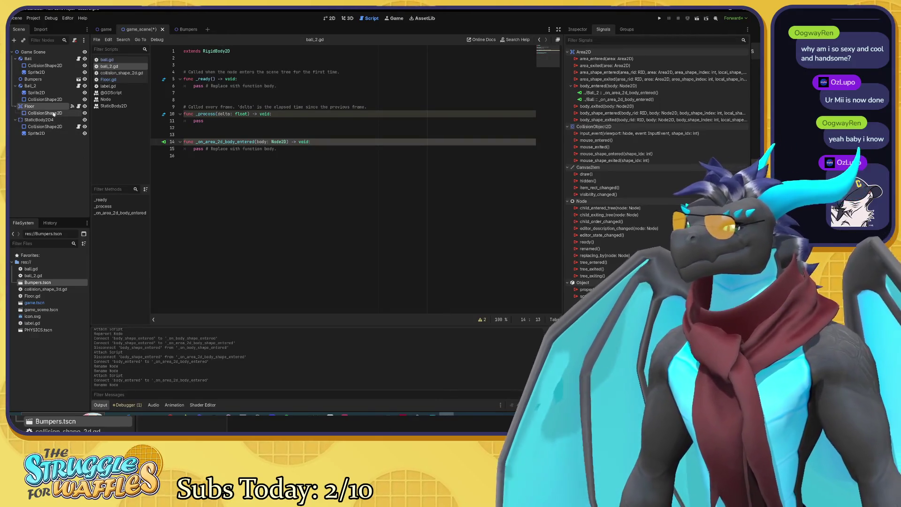
# Check the signals on Ball_2, Ball and Floor
pyautogui.click(44, 87)
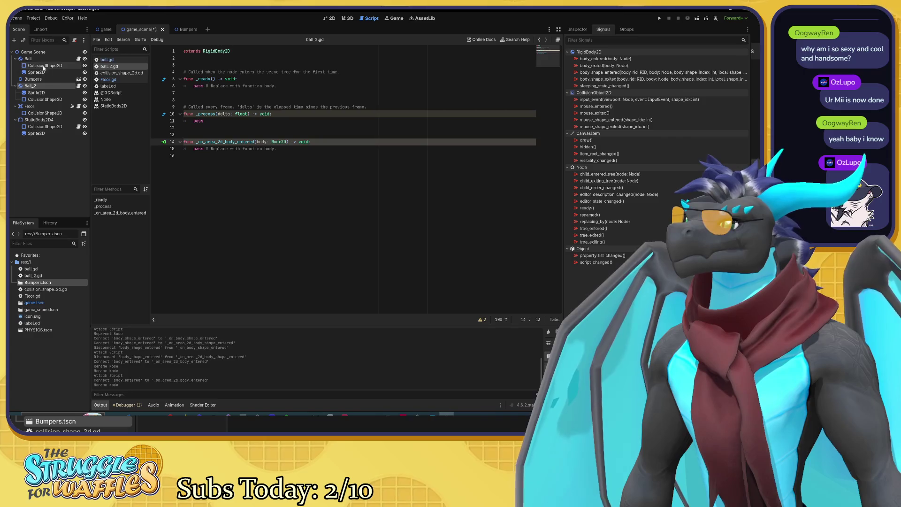
pyautogui.click(43, 59)
pyautogui.click(52, 85)
pyautogui.click(42, 108)
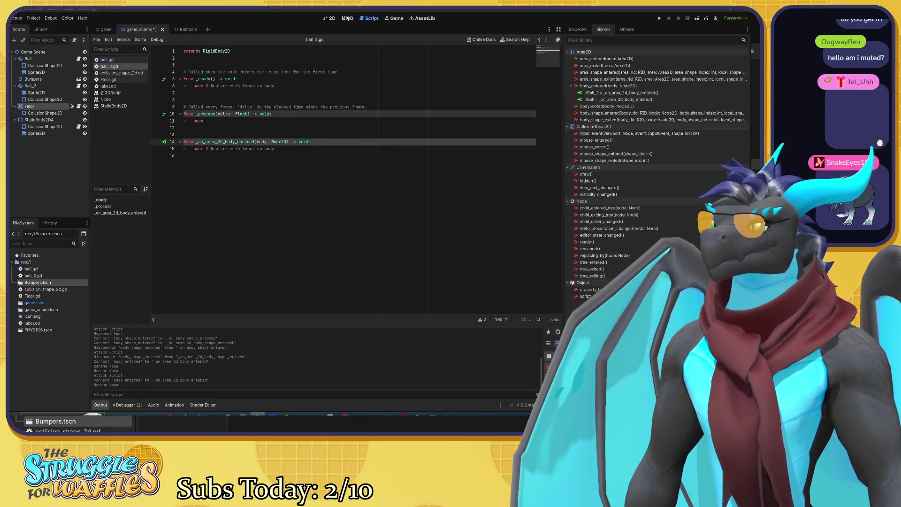
# Test-run the game scene with F5, then stop it
pyautogui.click(330, 17)
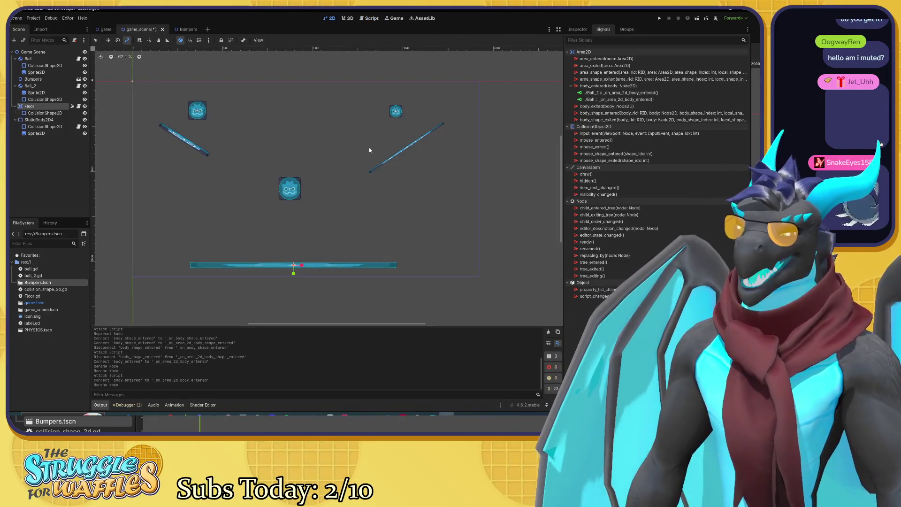
pyautogui.press('F5')
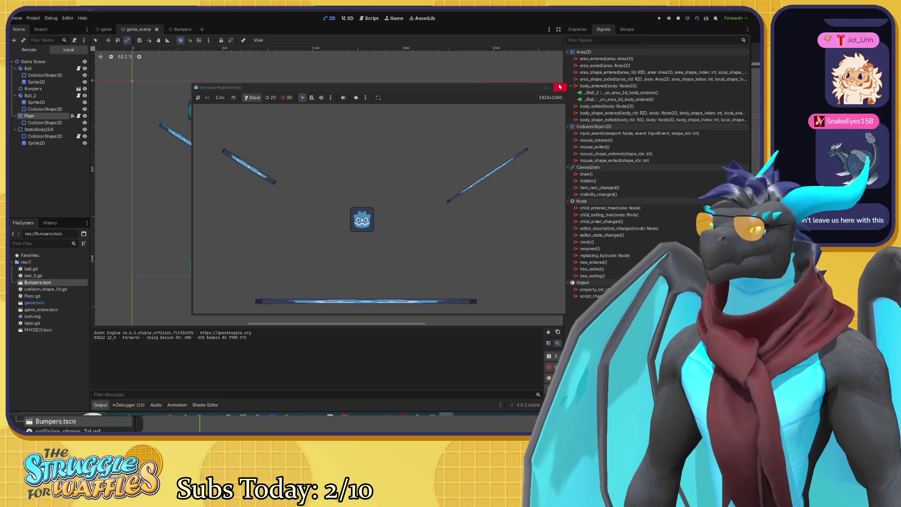
pyautogui.click(559, 87)
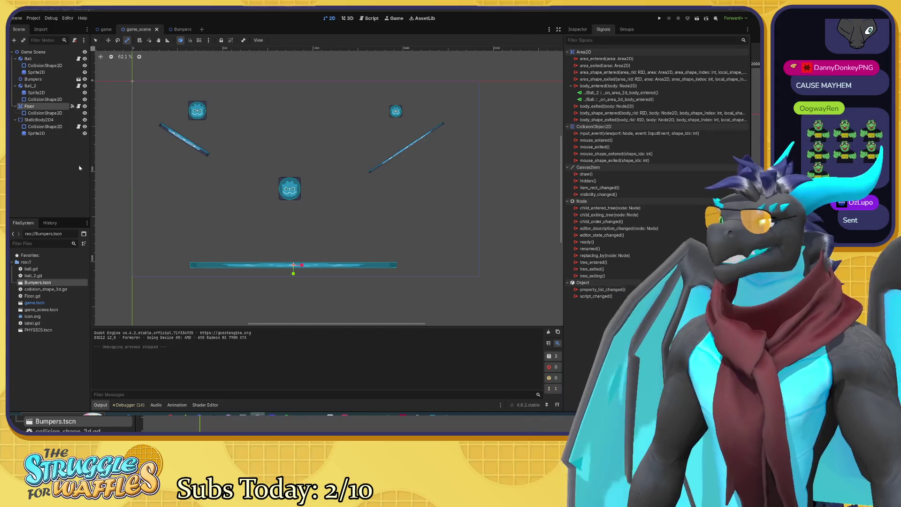
# Hide Floor and StaticBody2D4, then switch to the Bumpers scene
pyautogui.click(85, 106)
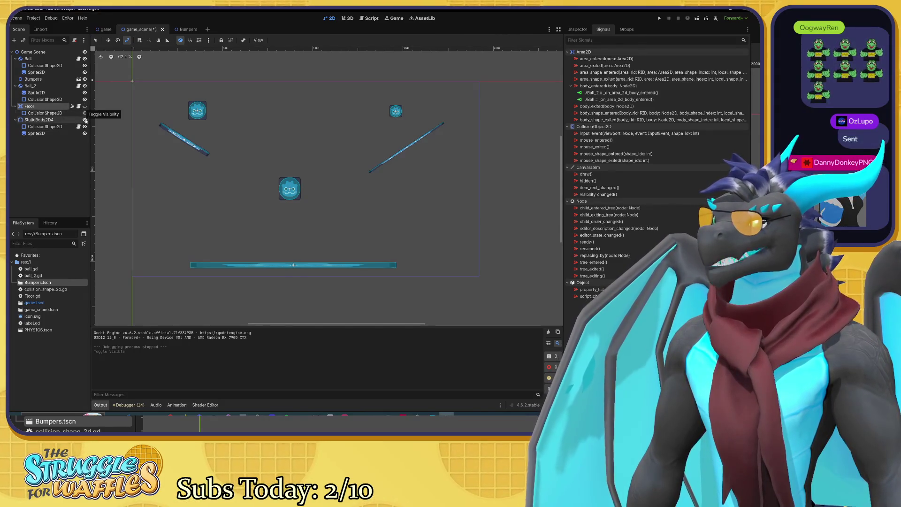
pyautogui.click(85, 120)
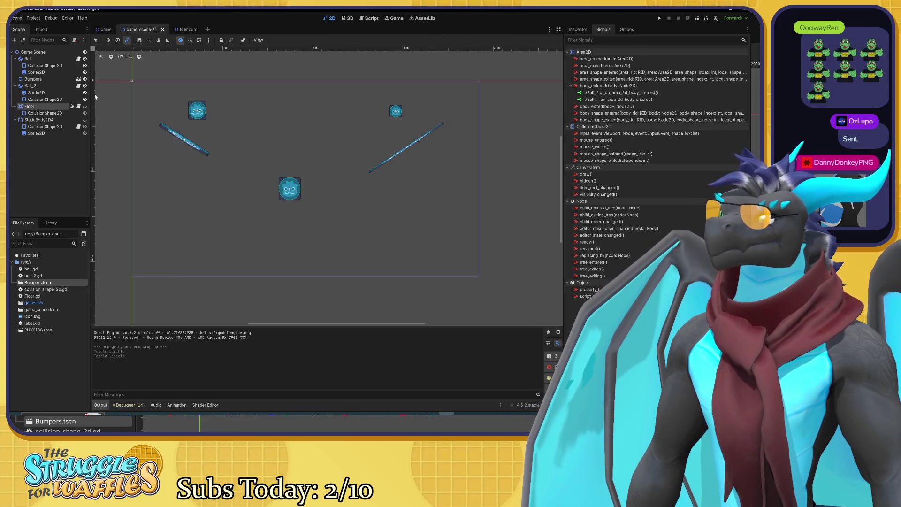
pyautogui.hotkey('ctrl', 'Tab')
pyautogui.moveTo(362, 171)
pyautogui.mouseDown()
pyautogui.moveTo(298, 188)
pyautogui.moveTo(246, 141)
pyautogui.moveTo(271, 183)
pyautogui.mouseUp()
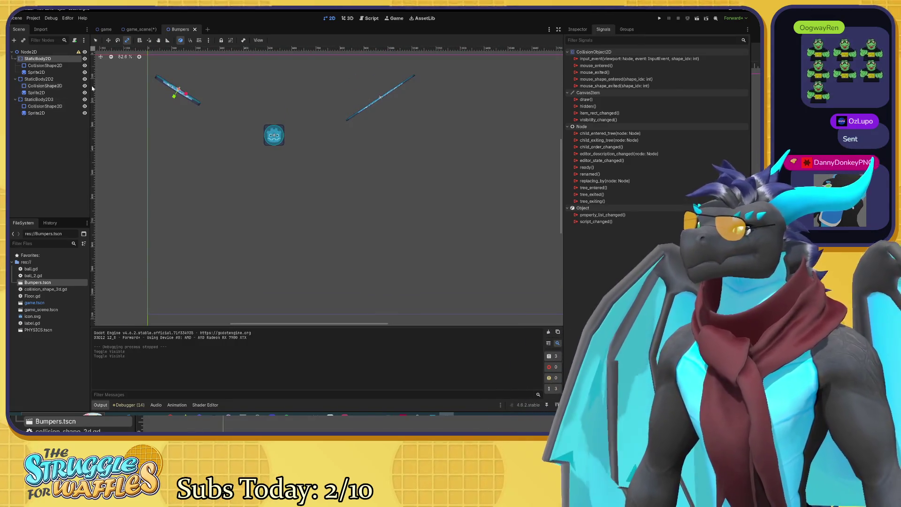
# Paste copies of the two angled bumpers and move them below the originals
pyautogui.click(40, 79)
pyautogui.click(42, 65)
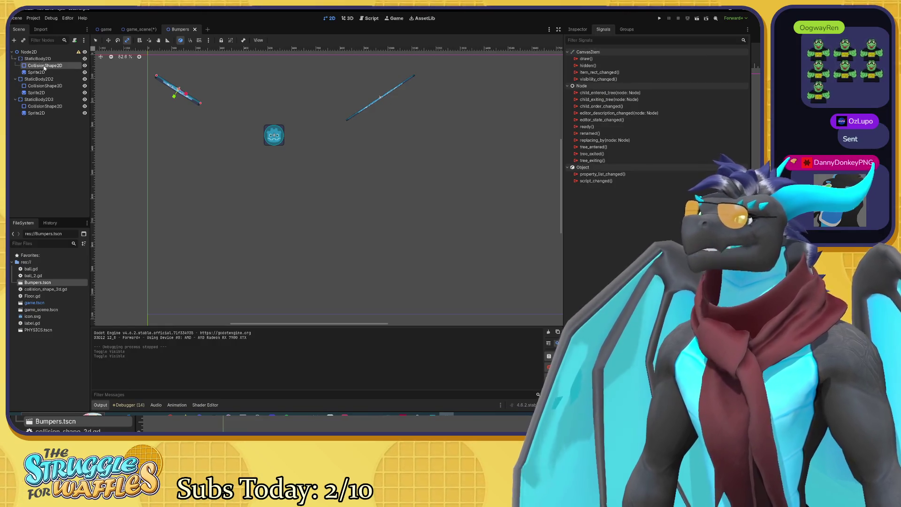
pyautogui.click(40, 59)
pyautogui.keyDown('ctrl'); pyautogui.click(44, 81); pyautogui.keyUp('ctrl')
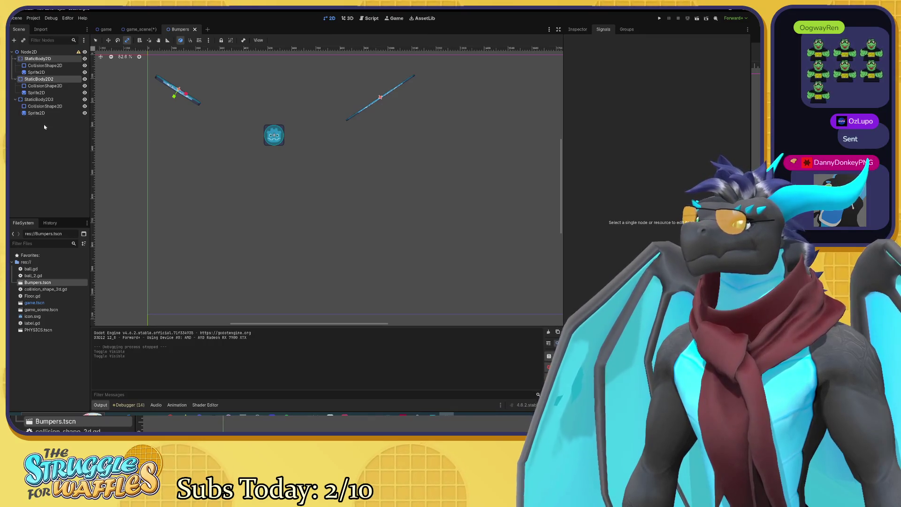
pyautogui.hotkey('ctrl', 'v')
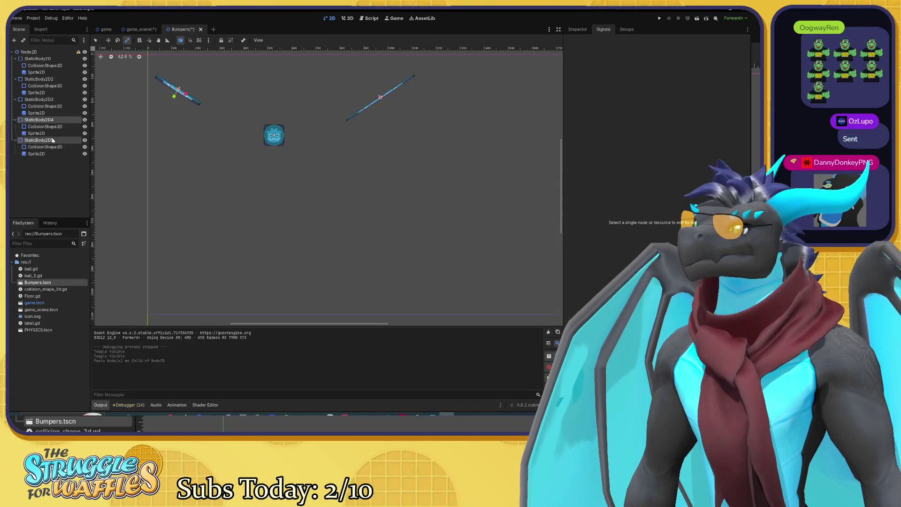
pyautogui.press('w')
pyautogui.moveTo(225, 115); pyautogui.dragTo(234, 200)
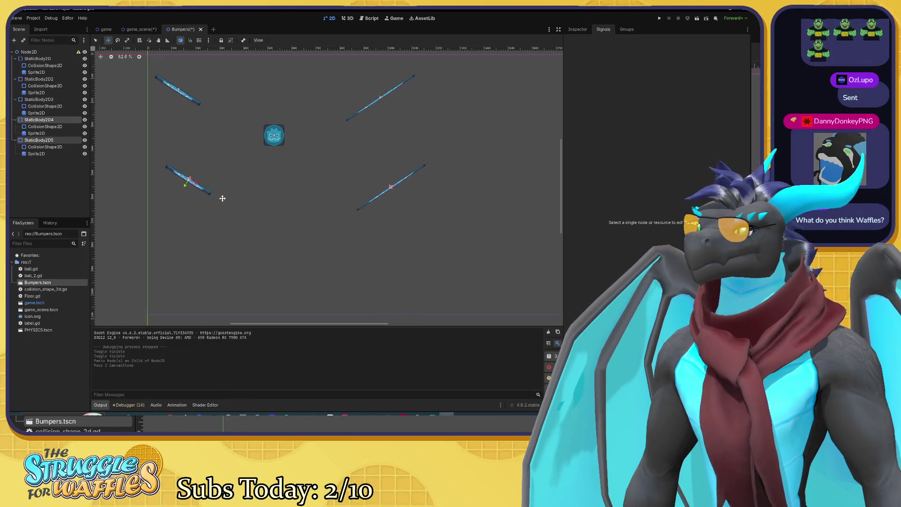
# Position the pasted StaticBody2D4 and StaticBody2D5 bumpers into a V shape
pyautogui.click(59, 121)
pyautogui.moveTo(197, 185); pyautogui.dragTo(249, 197)
pyautogui.click(62, 141)
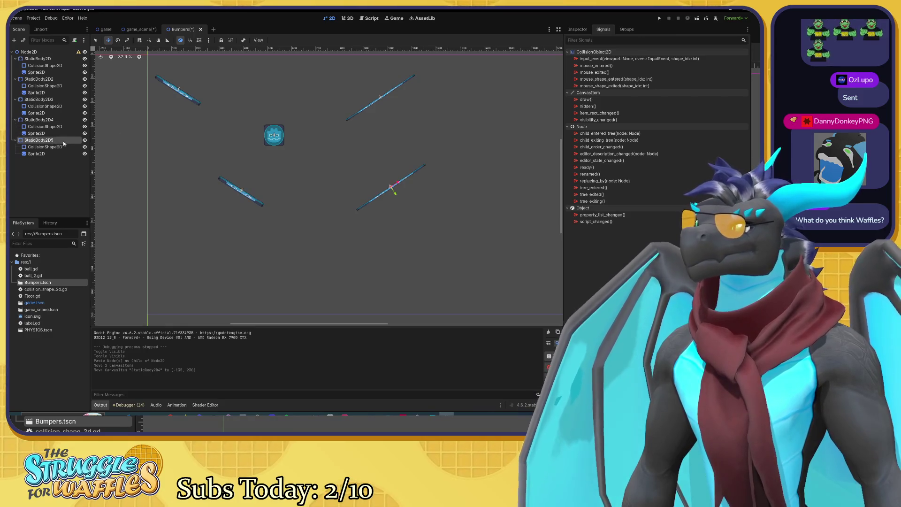
pyautogui.moveTo(392, 190); pyautogui.dragTo(311, 190)
pyautogui.moveTo(241, 189); pyautogui.dragTo(248, 193)
# Make both lower V bumpers thicker and longer, then return to the game scene
pyautogui.scroll(5, 248, 193)
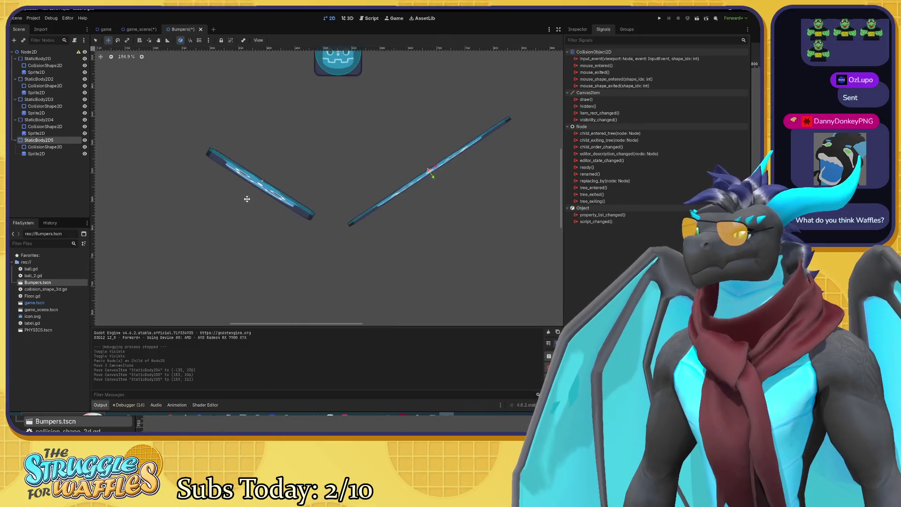
pyautogui.press('e')
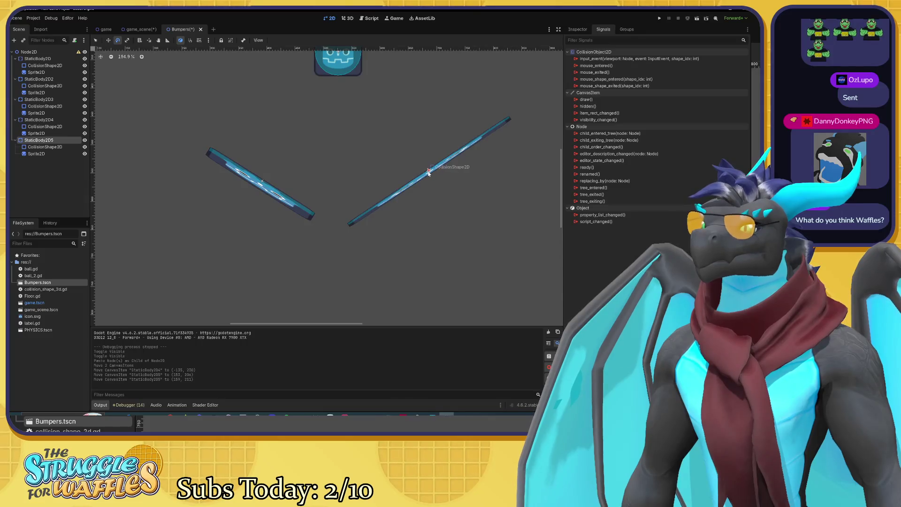
pyautogui.moveTo(493, 140)
pyautogui.mouseDown()
pyautogui.moveTo(483, 149)
pyautogui.moveTo(510, 137)
pyautogui.moveTo(530, 157)
pyautogui.mouseUp()
pyautogui.press('Up')
pyautogui.press('Up')
pyautogui.press('Up')
pyautogui.moveTo(273, 198)
pyautogui.mouseDown()
pyautogui.moveTo(281, 212)
pyautogui.moveTo(265, 191)
pyautogui.moveTo(241, 189)
pyautogui.mouseUp()
pyautogui.press('w')
pyautogui.scroll(-4, 275, 179)
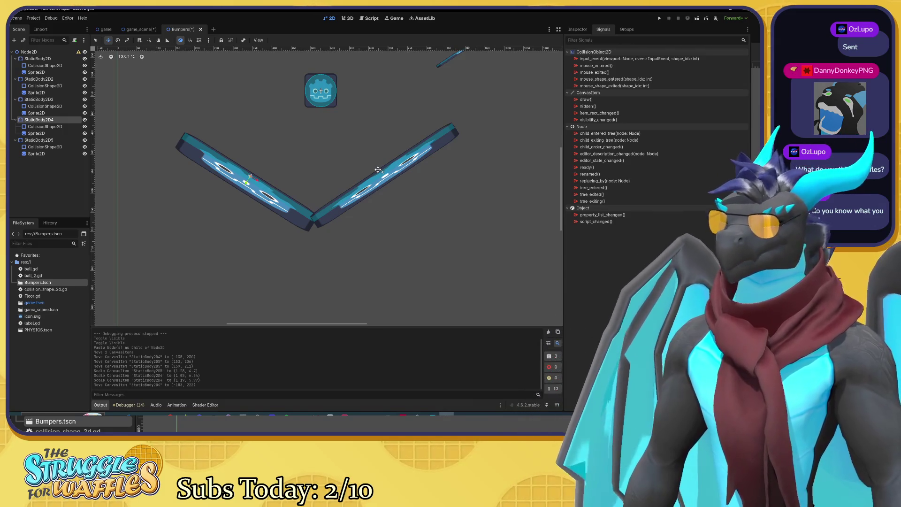
pyautogui.click(131, 30)
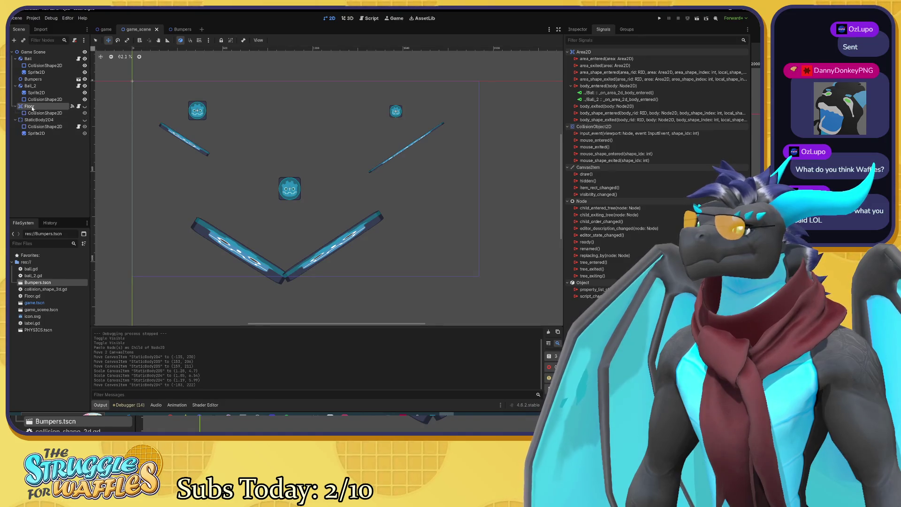
# Inspect the Floor and StaticBody2D4 nodes, leaving the StaticBody2D4 name unchanged
pyautogui.rightClick(52, 107)
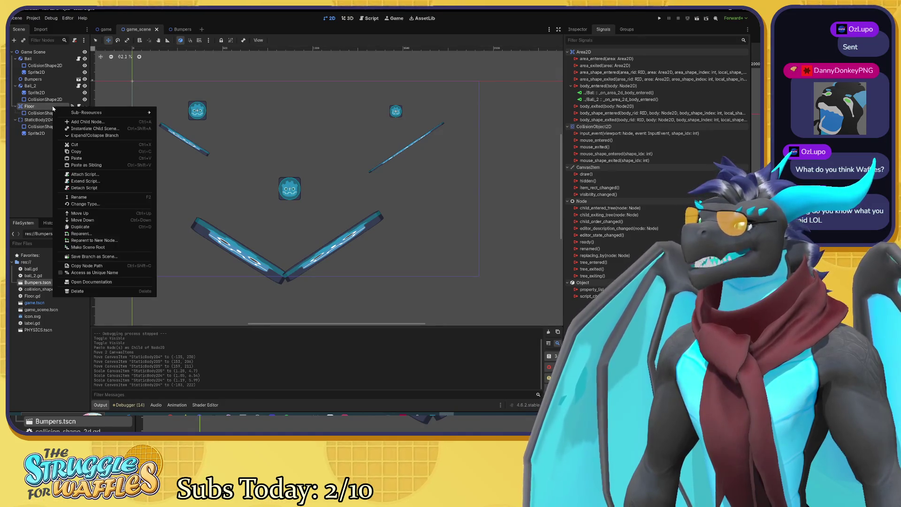
pyautogui.rightClick(30, 122)
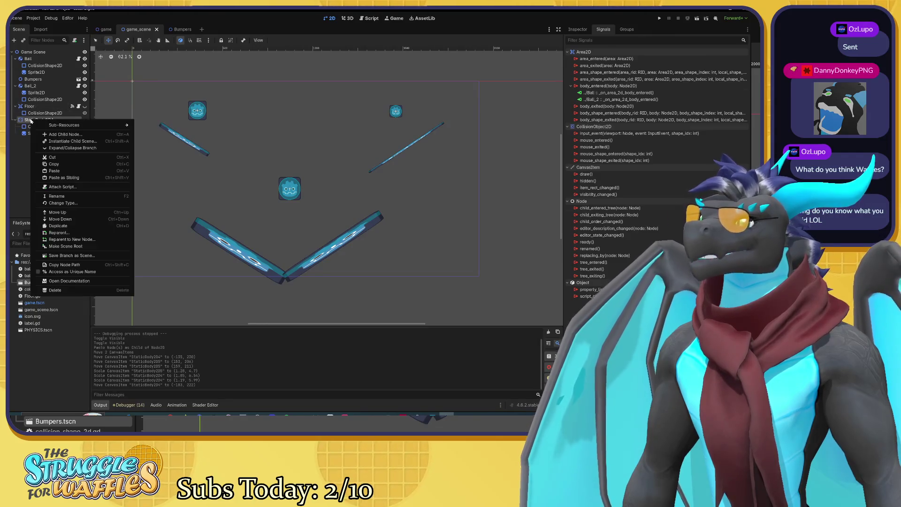
pyautogui.click(26, 165)
pyautogui.doubleClick(75, 120)
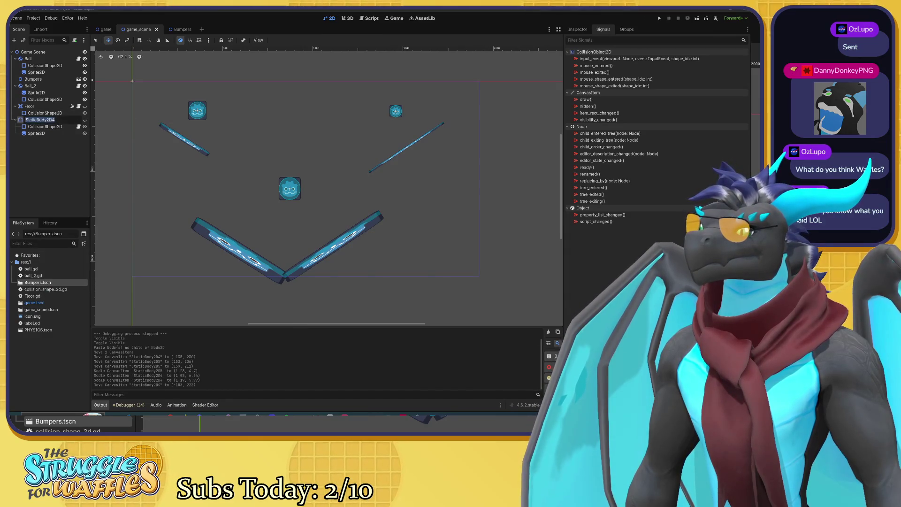
pyautogui.press('Escape')
pyautogui.click(84, 120)
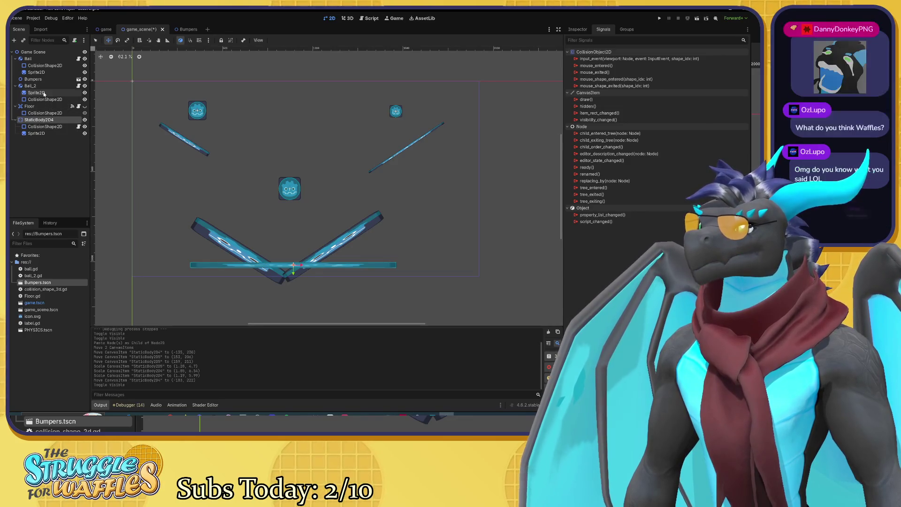
# Shift both lower V bumpers up and to the right in the Bumpers scene
pyautogui.click(186, 30)
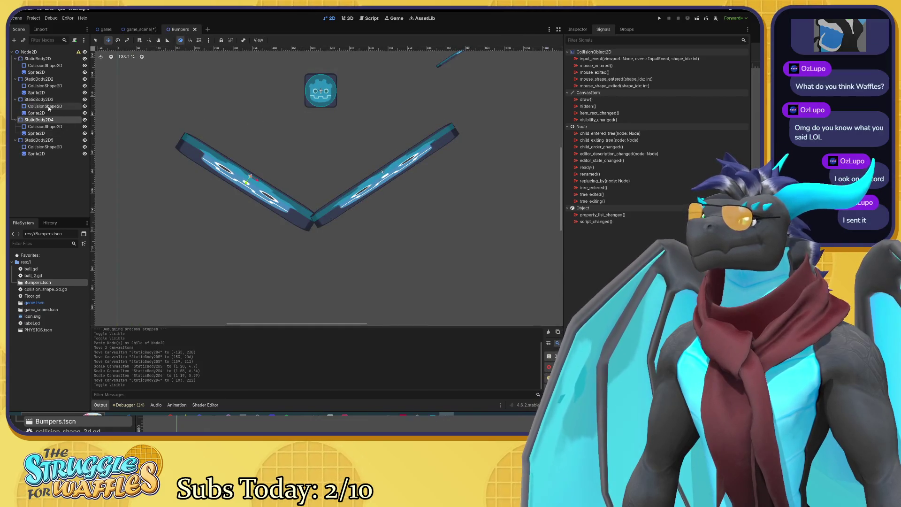
pyautogui.keyDown('ctrl'); pyautogui.click(57, 140); pyautogui.keyUp('ctrl')
pyautogui.moveTo(293, 174); pyautogui.dragTo(304, 152)
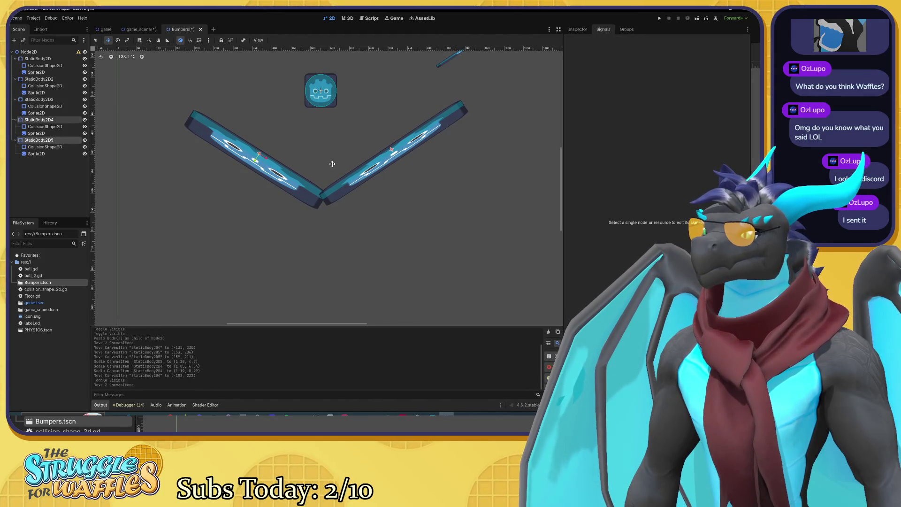
pyautogui.scroll(-2, 344, 162)
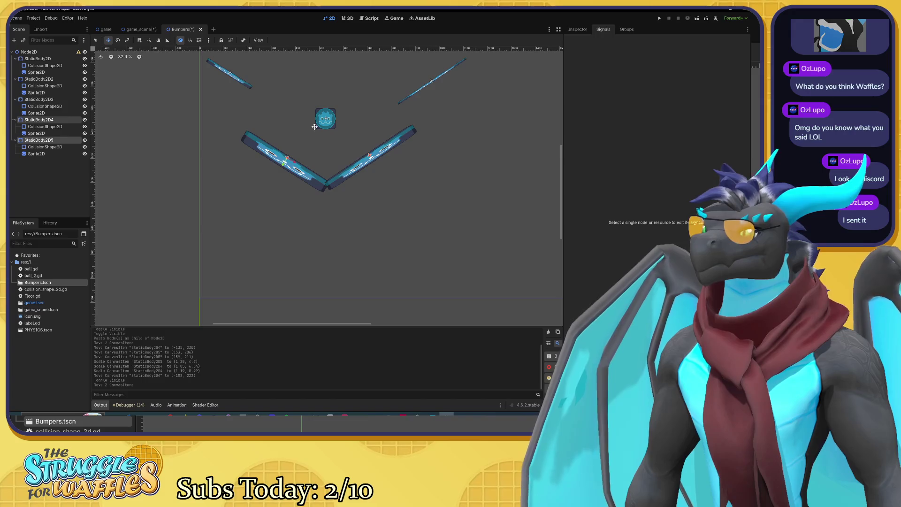
pyautogui.click(139, 30)
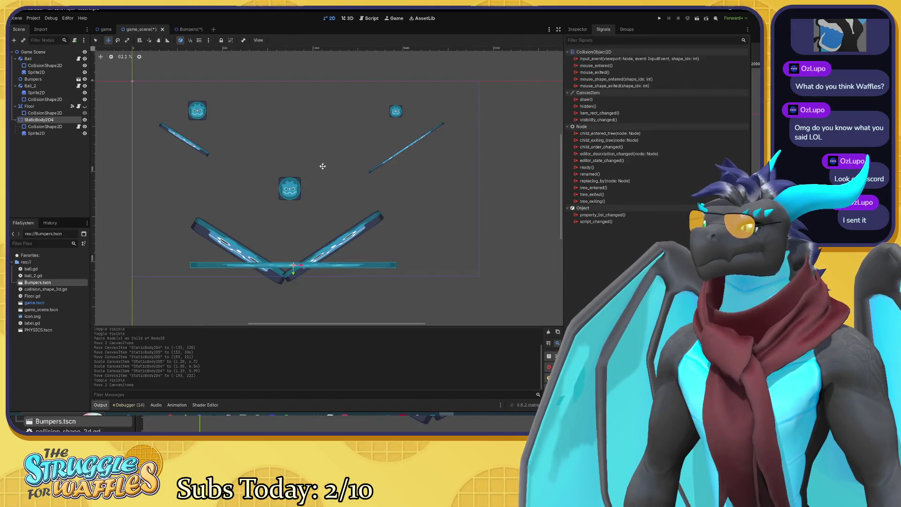
# Run the game with F5 to watch the balls fall onto the bumpers
pyautogui.hotkey('ctrl', 'Tab')
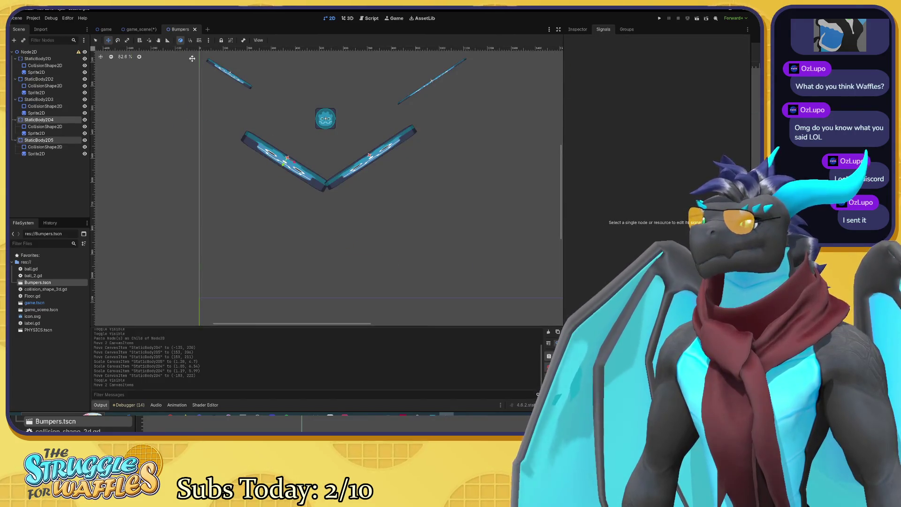
pyautogui.hotkey('ctrl', 'Tab')
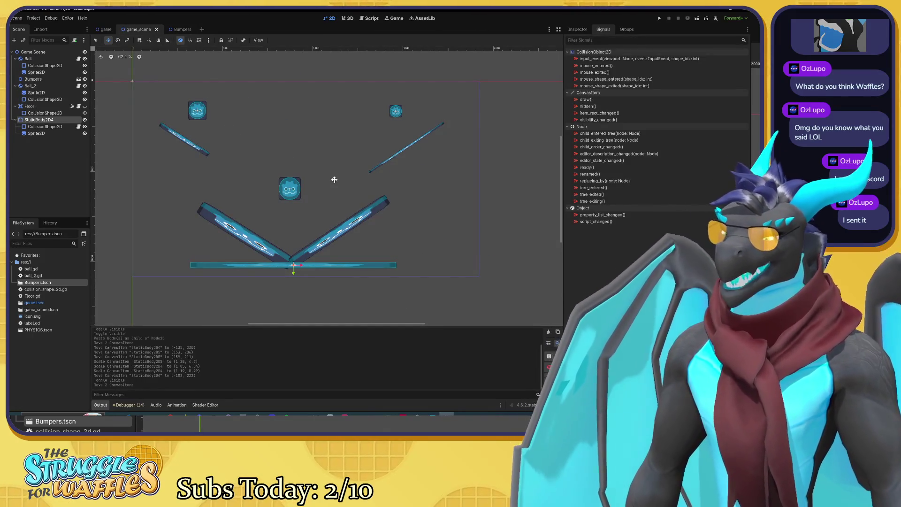
pyautogui.press('F5')
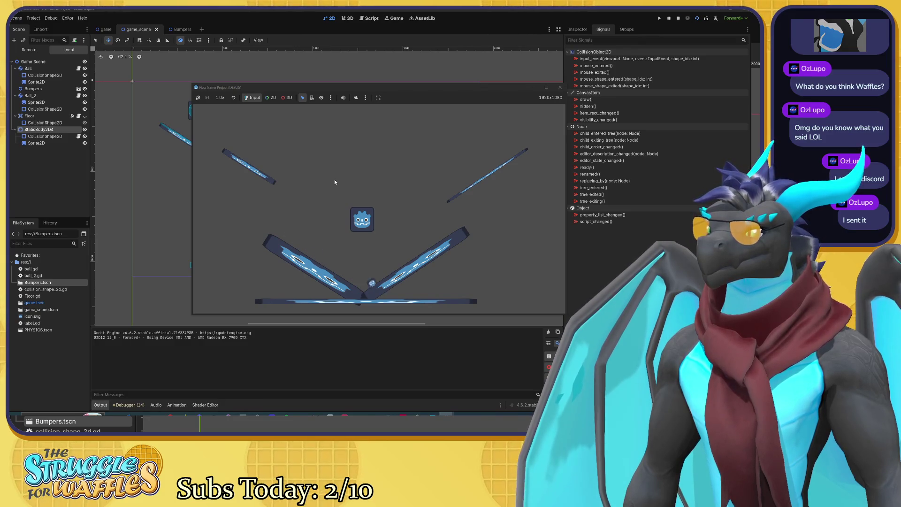
# Close the test run and shrink the ball slightly
pyautogui.click(560, 87)
pyautogui.moveTo(303, 172); pyautogui.dragTo(339, 188)
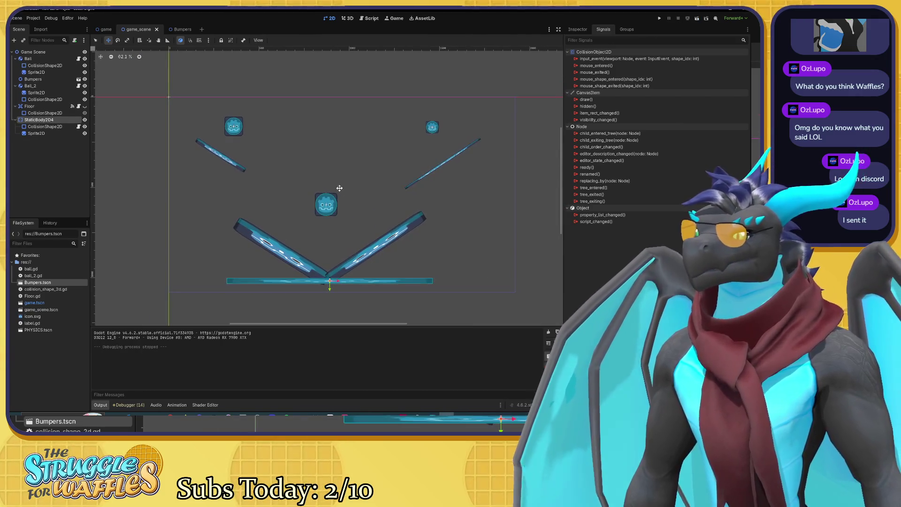
pyautogui.click(235, 125)
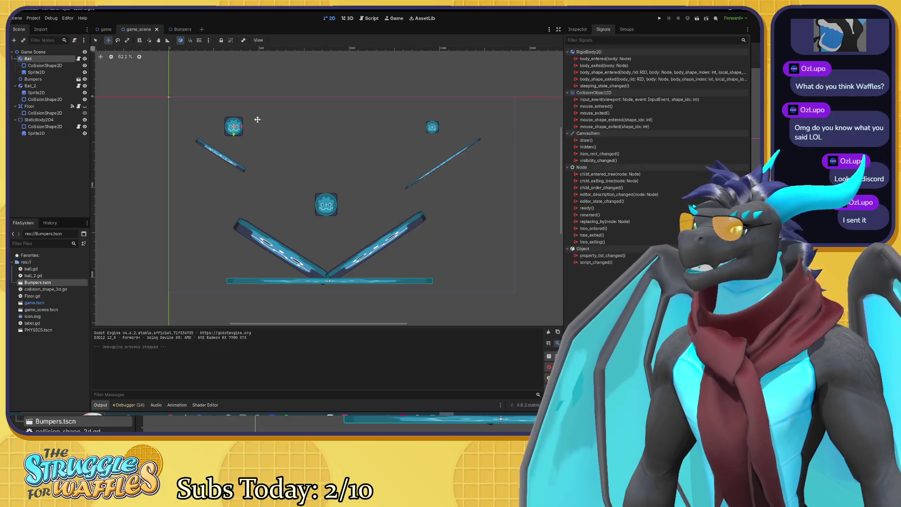
pyautogui.press('s')
pyautogui.moveTo(250, 127); pyautogui.dragTo(247, 128)
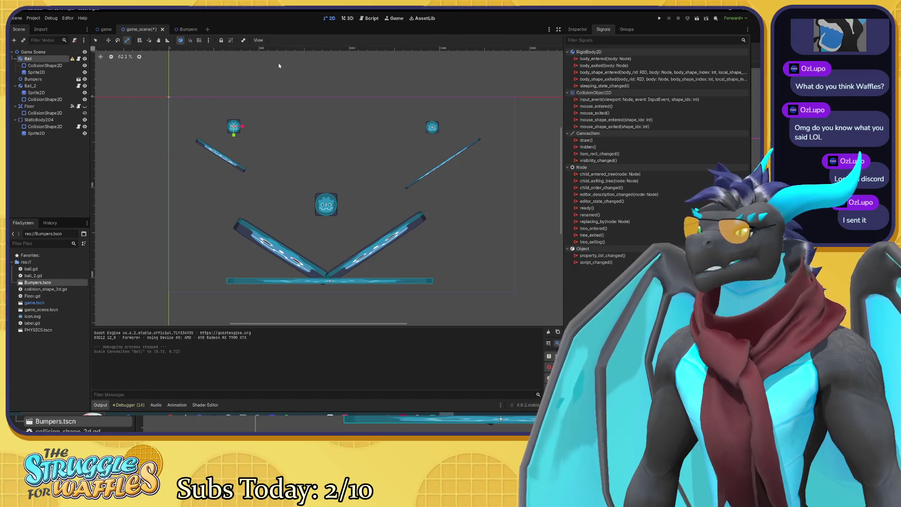
# Tilt the V bumpers steeper to about 39 and -40 degrees and save Bumpers
pyautogui.click(199, 28)
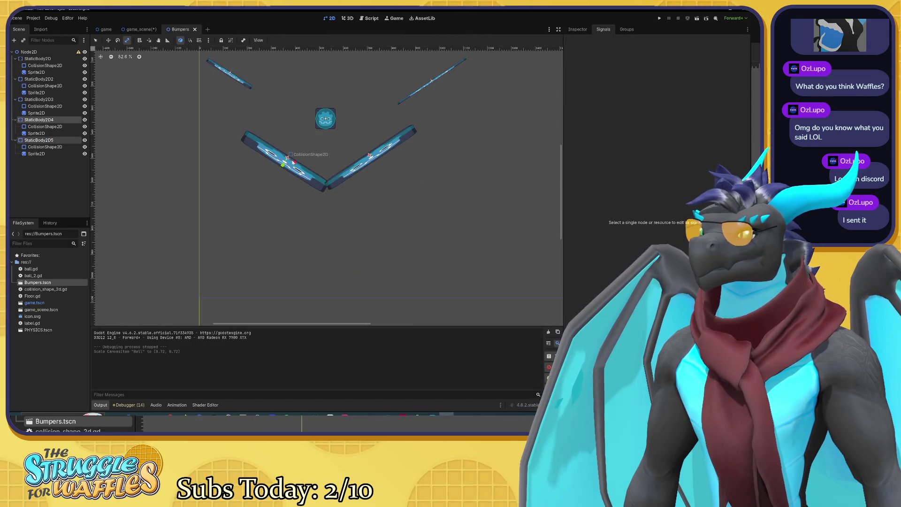
pyautogui.press('e')
pyautogui.moveTo(385, 173)
pyautogui.mouseDown()
pyautogui.moveTo(420, 181)
pyautogui.moveTo(421, 172)
pyautogui.moveTo(422, 185)
pyautogui.mouseUp()
pyautogui.hotkey('ctrl', 'z')
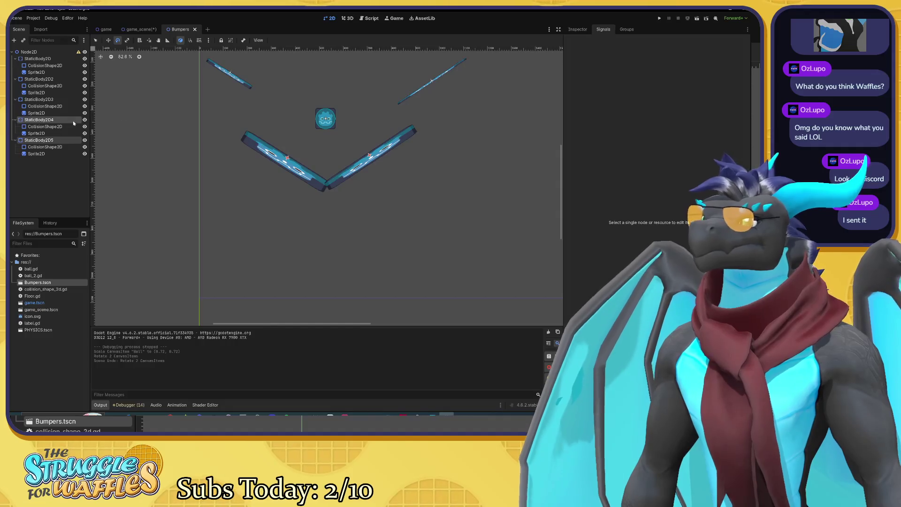
pyautogui.click(55, 121)
pyautogui.moveTo(474, 190); pyautogui.dragTo(472, 213)
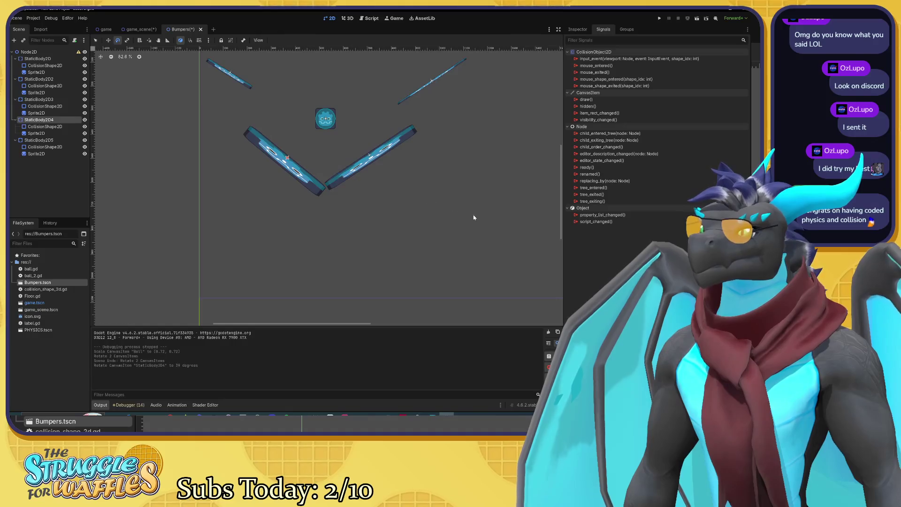
pyautogui.click(47, 140)
pyautogui.moveTo(476, 177); pyautogui.dragTo(477, 162)
pyautogui.hotkey('ctrl', 's')
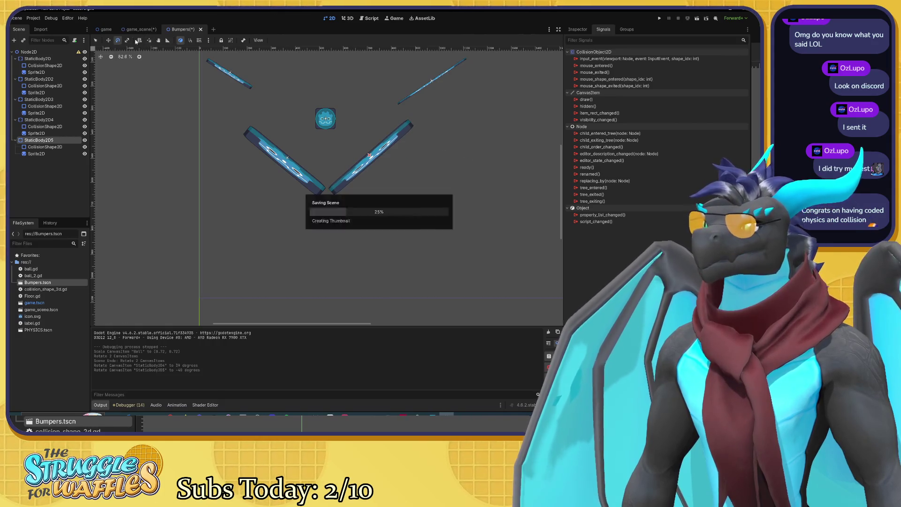
pyautogui.click(131, 30)
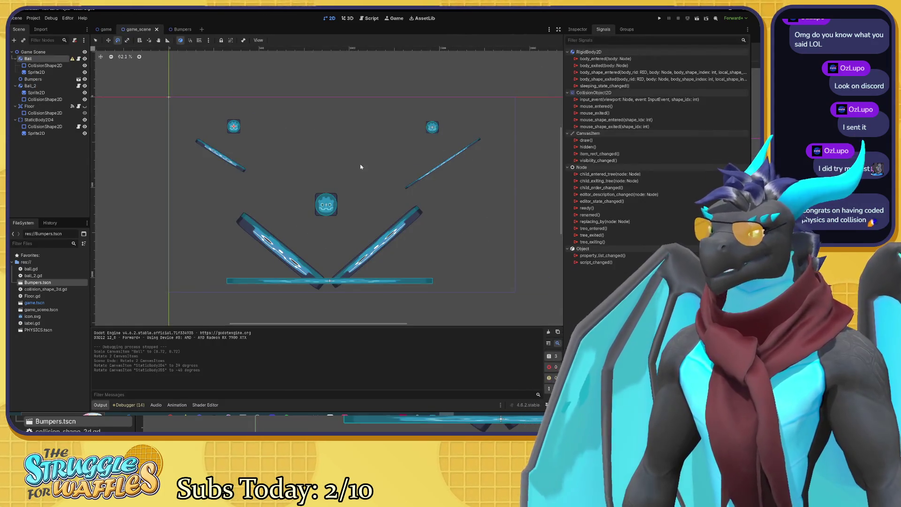
pyautogui.press('F5')
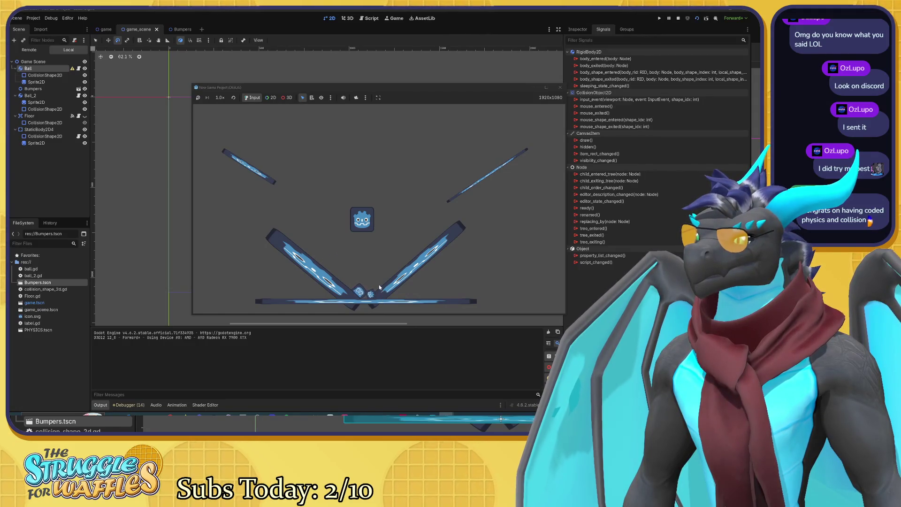
pyautogui.click(559, 88)
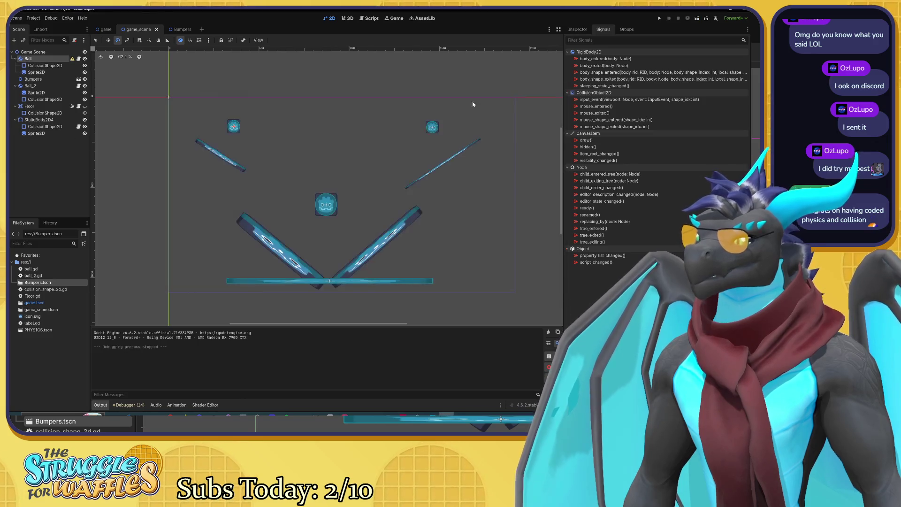
pyautogui.click(39, 119)
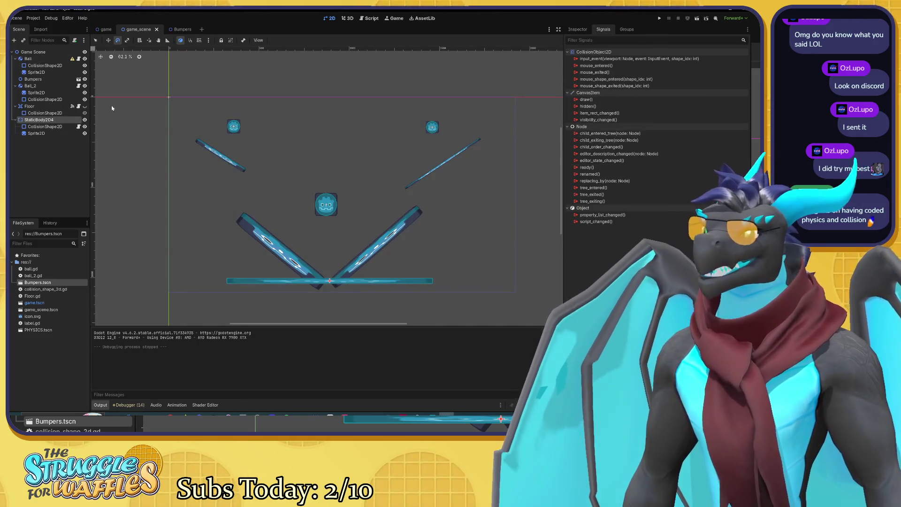
pyautogui.click(578, 29)
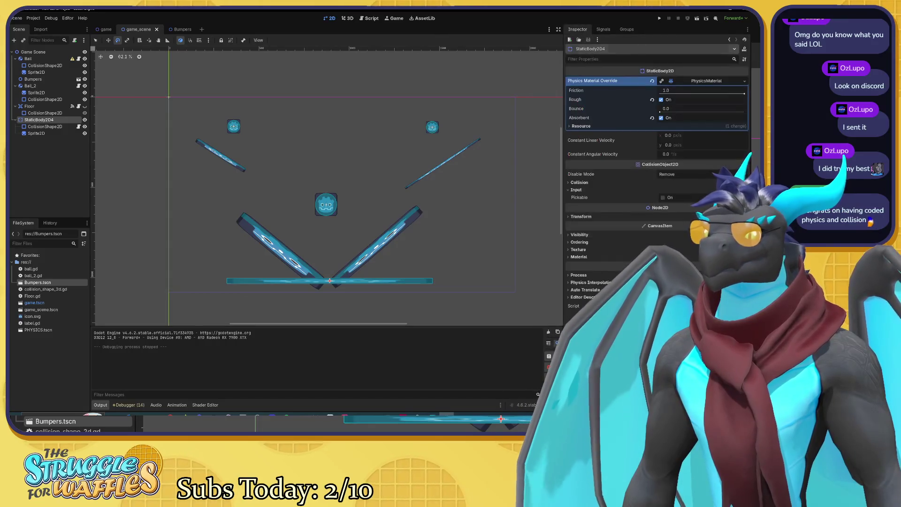
# Turn off Rough on the bottom bar's material, lower the bar about 25 px, and rerun
pyautogui.click(660, 100)
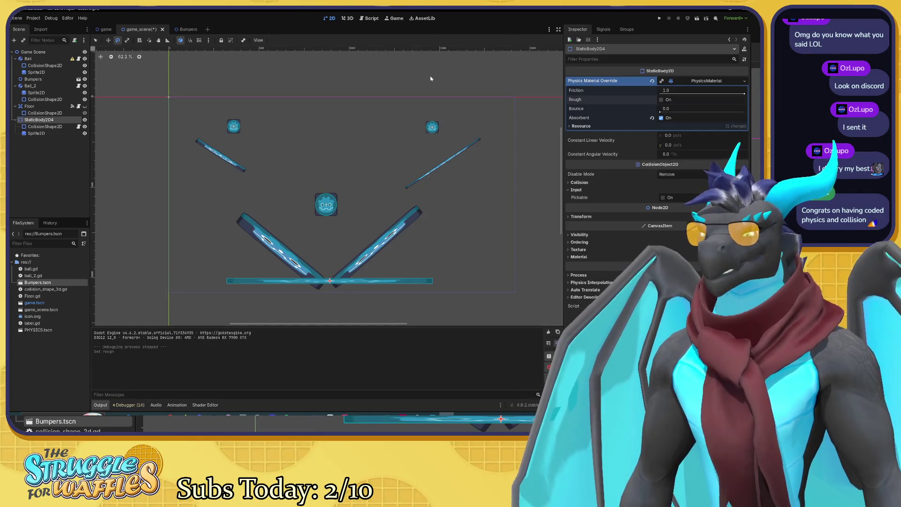
pyautogui.press('F5')
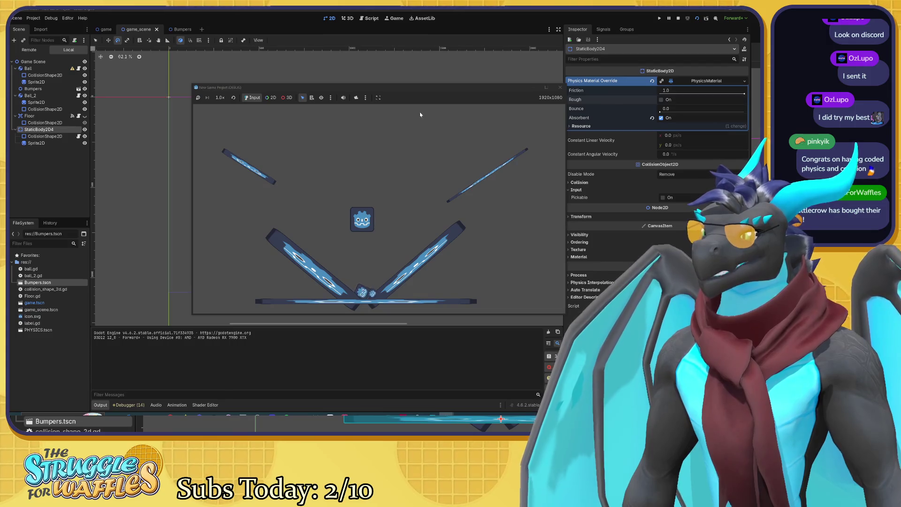
pyautogui.click(560, 89)
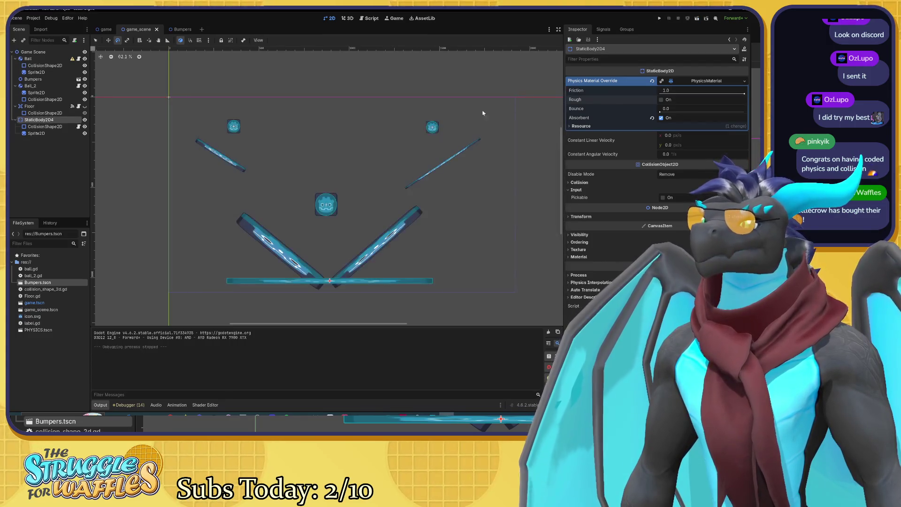
pyautogui.press('w')
pyautogui.moveTo(348, 257); pyautogui.dragTo(348, 262)
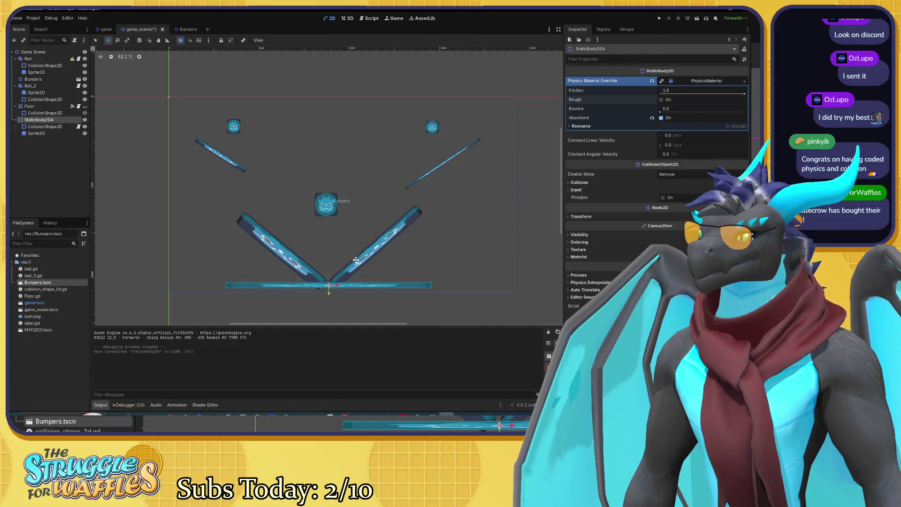
pyautogui.press('F5')
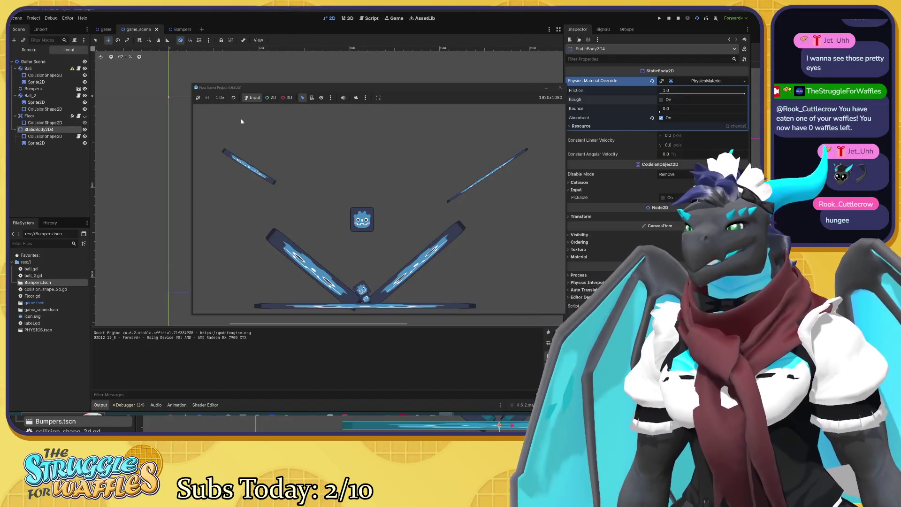
# Close the test game and nudge StaticBody2D5 to (173, 121) in Bumpers
pyautogui.click(560, 88)
pyautogui.click(179, 30)
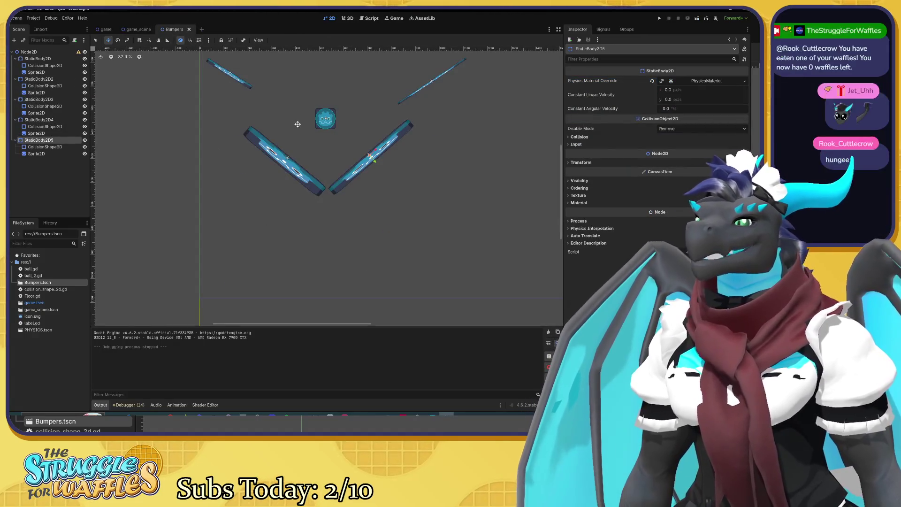
pyautogui.moveTo(360, 156); pyautogui.dragTo(362, 158)
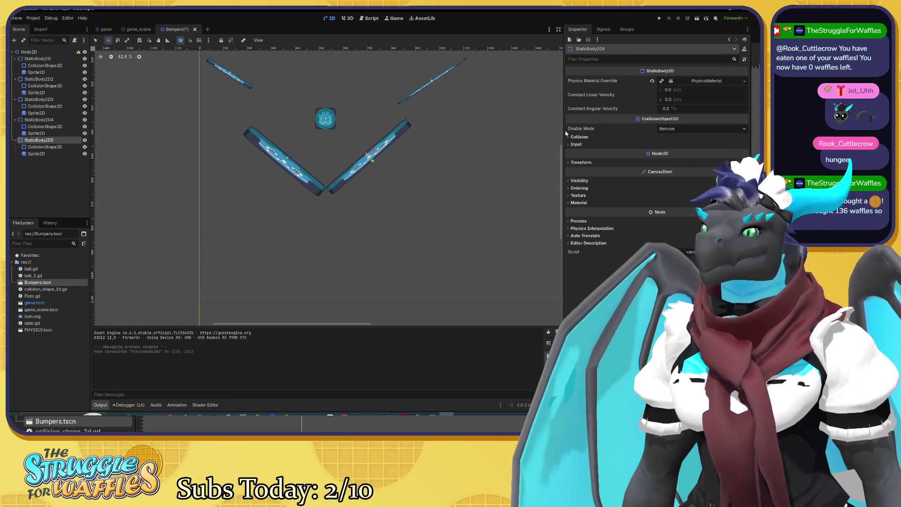
# Expand both lower bumpers' physics materials and reduce the left bumper's friction
pyautogui.click(52, 147)
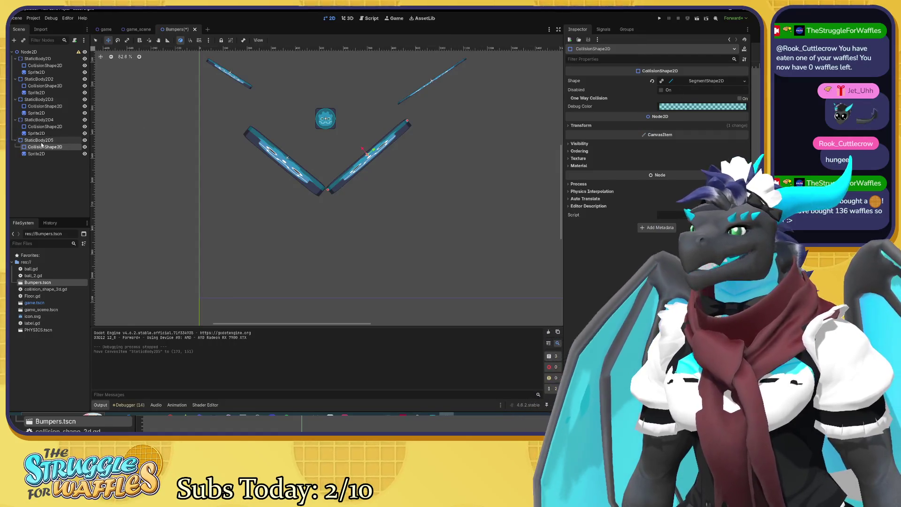
pyautogui.click(39, 140)
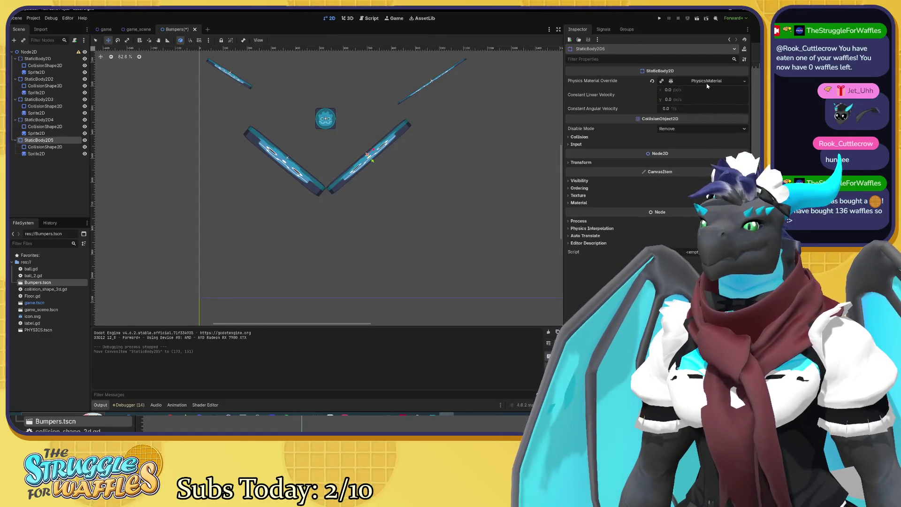
pyautogui.click(707, 84)
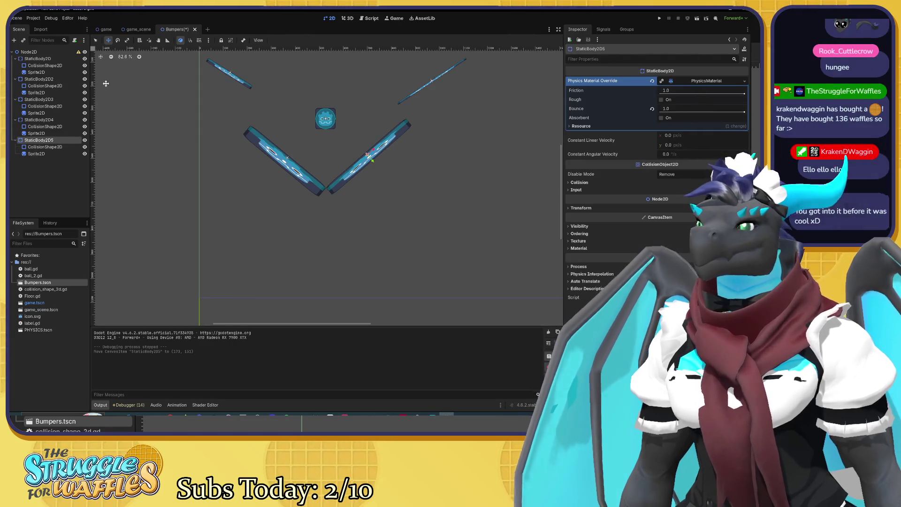
pyautogui.click(39, 119)
pyautogui.click(694, 81)
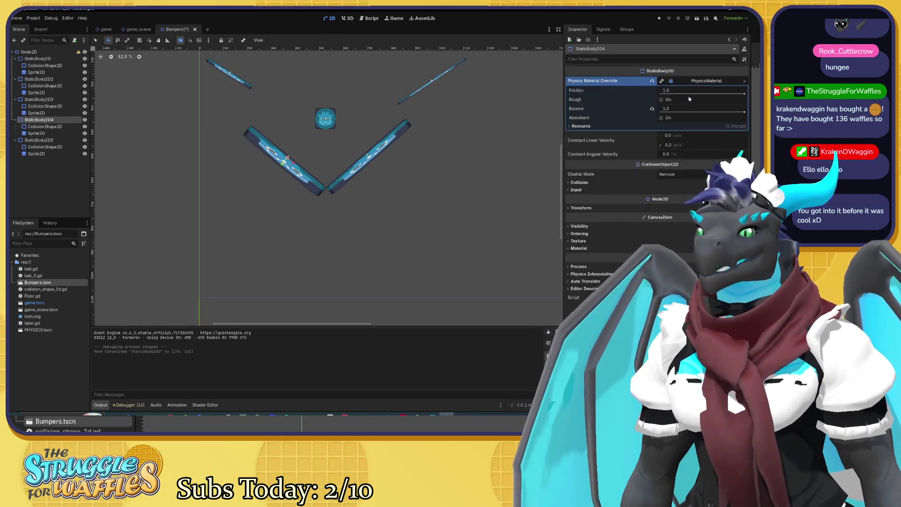
pyautogui.click(698, 93)
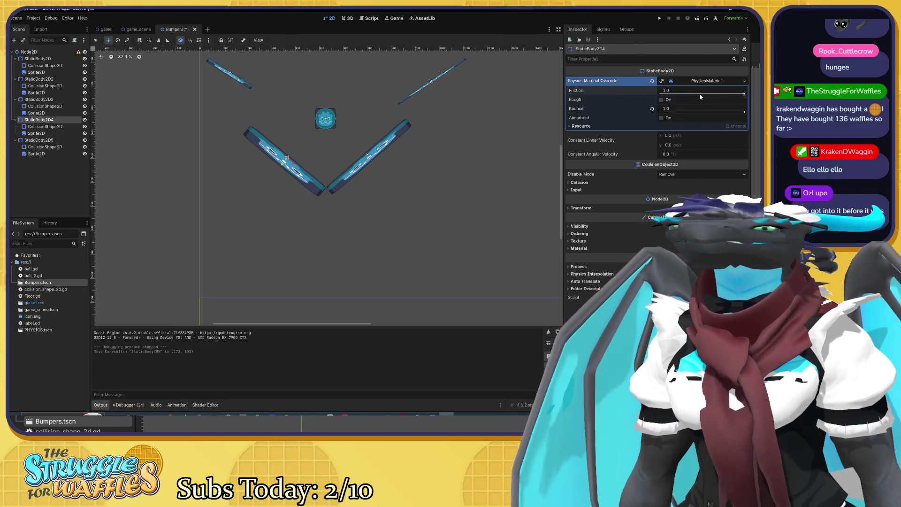
pyautogui.moveTo(662, 91); pyautogui.dragTo(659, 93)
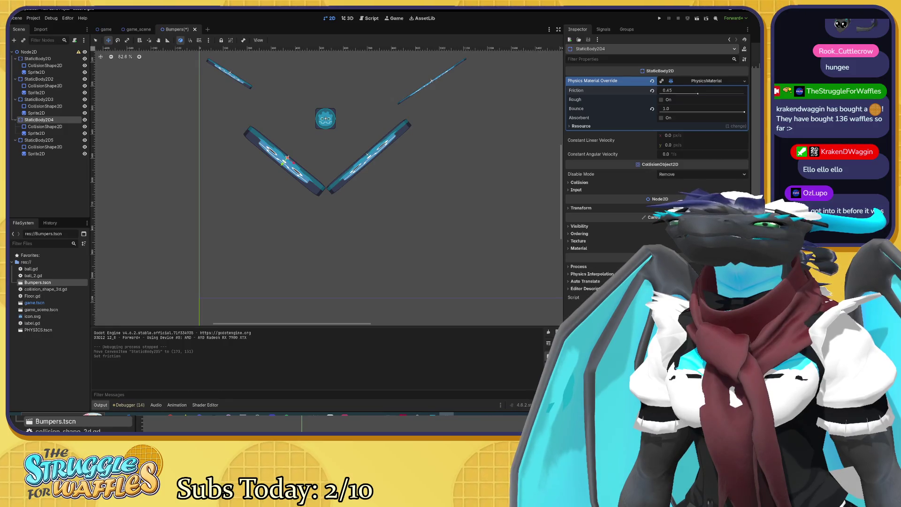
# Compare StaticBody2D3, StaticBody2D4 and StaticBody2D5 material values, then view the game scene
pyautogui.click(39, 140)
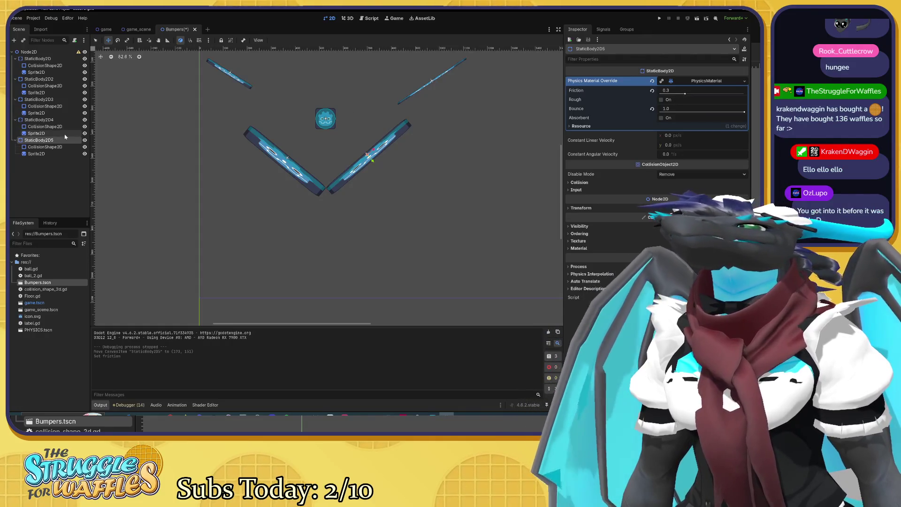
pyautogui.click(39, 120)
pyautogui.click(39, 99)
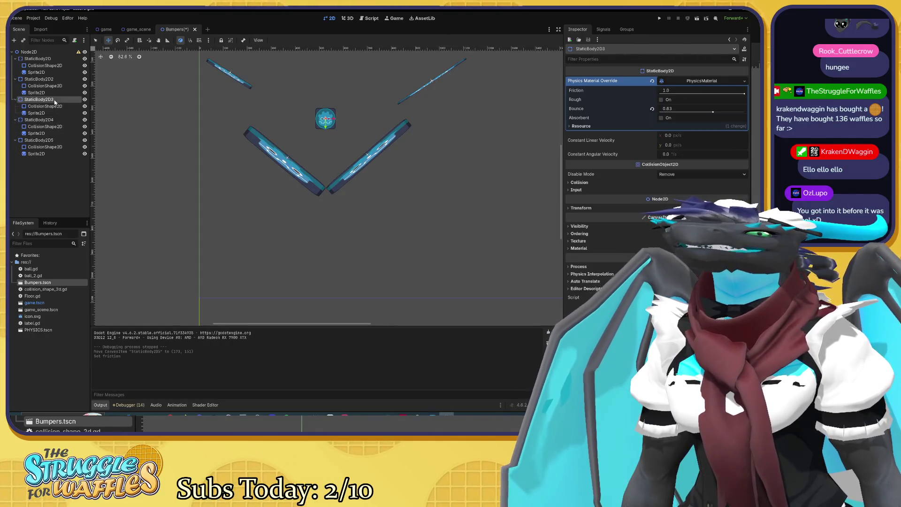
pyautogui.click(42, 120)
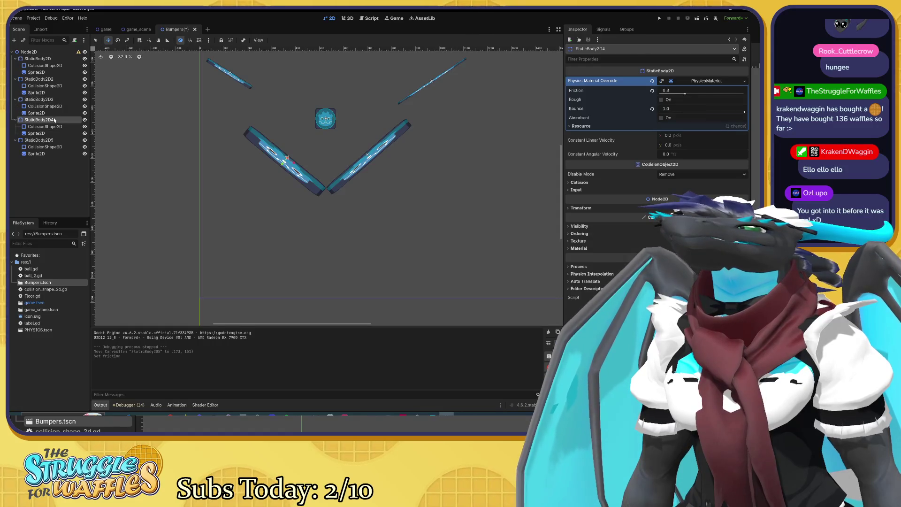
pyautogui.click(51, 141)
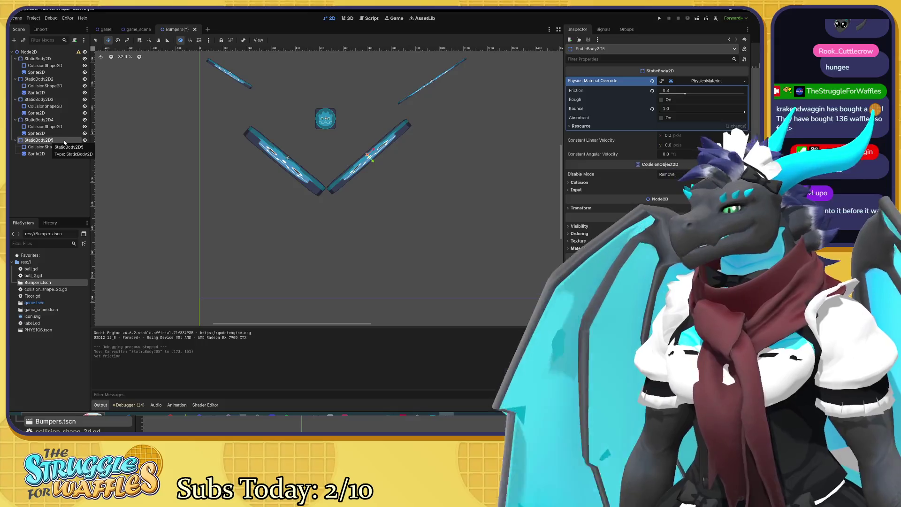
pyautogui.click(136, 29)
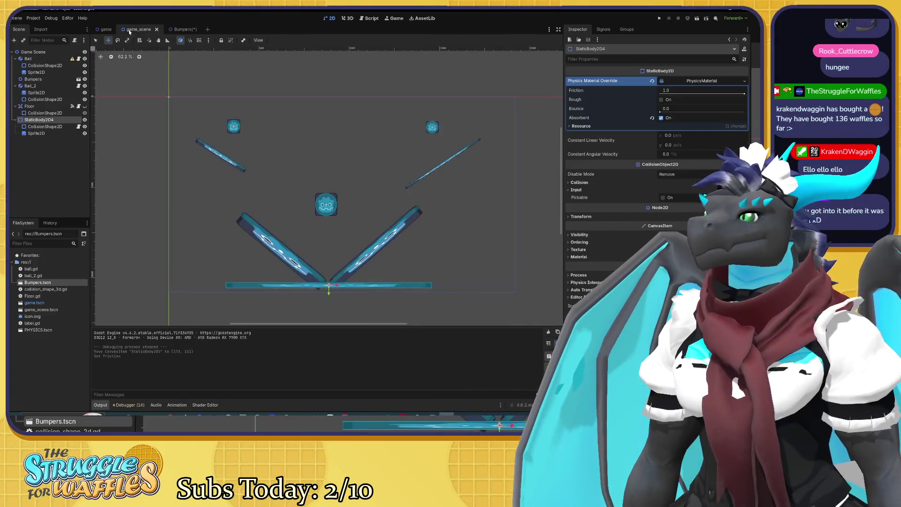
# Save Bumpers, run the game scene, and stop it after the ball hits the V
pyautogui.click(181, 31)
pyautogui.hotkey('ctrl', 's')
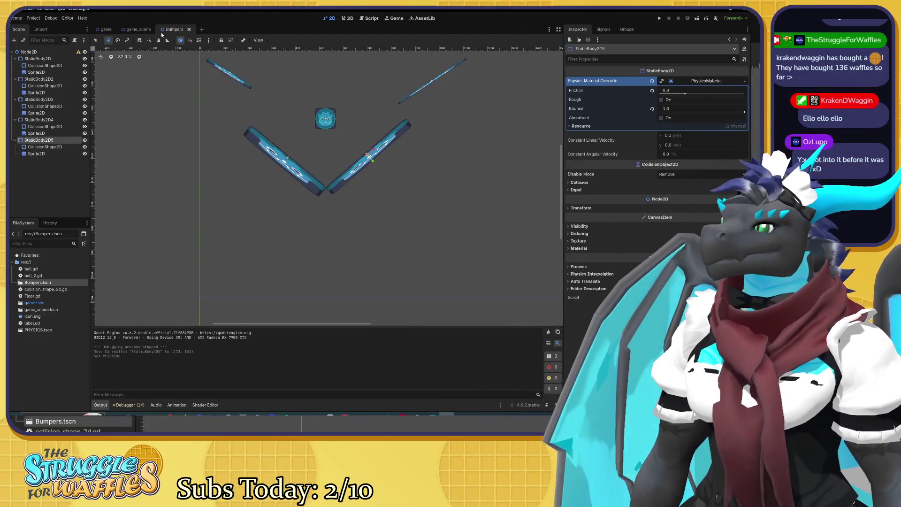
pyautogui.click(136, 29)
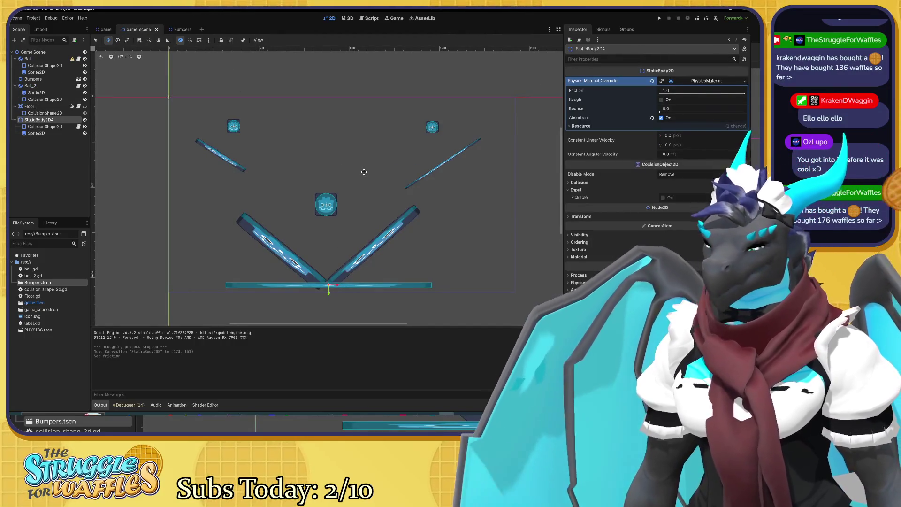
pyautogui.press('F5')
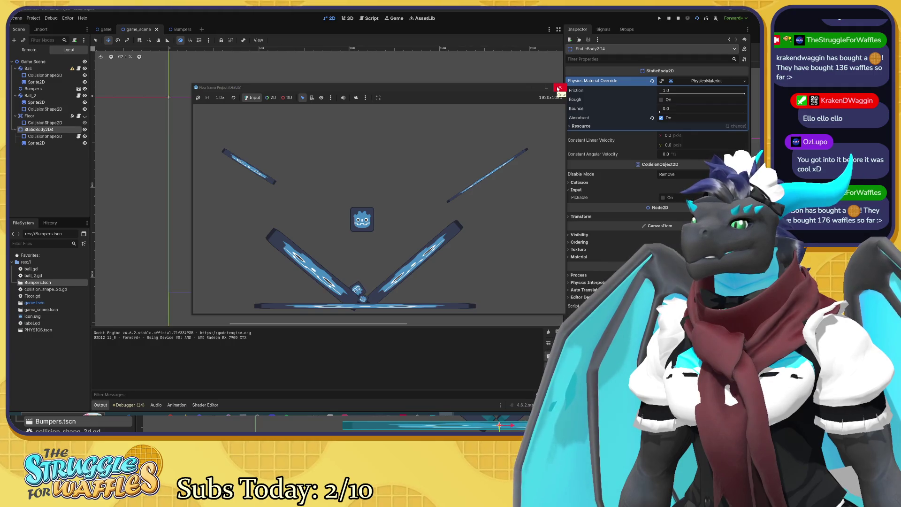
pyautogui.click(558, 88)
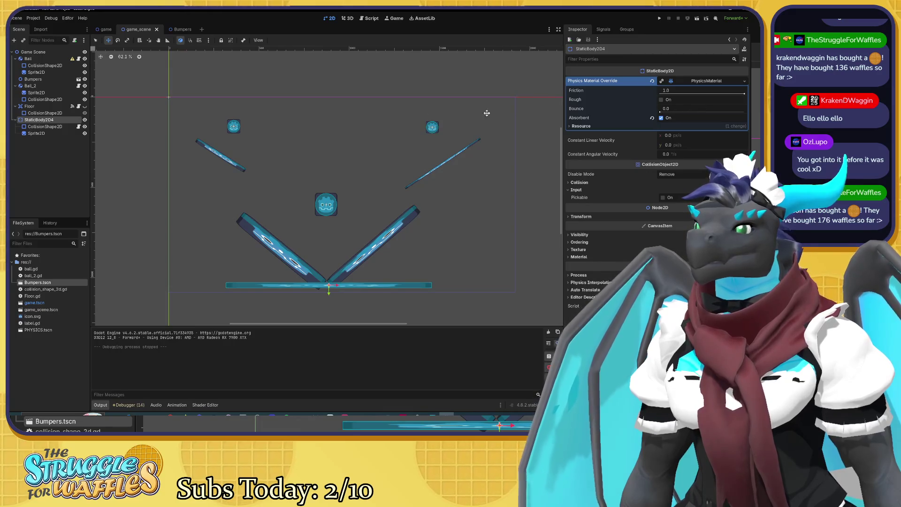
# Raise StaticBody2D5's bounce to 2.55, review the other bumpers' materials, and save Bumpers
pyautogui.click(174, 29)
pyautogui.moveTo(682, 112); pyautogui.dragTo(699, 112)
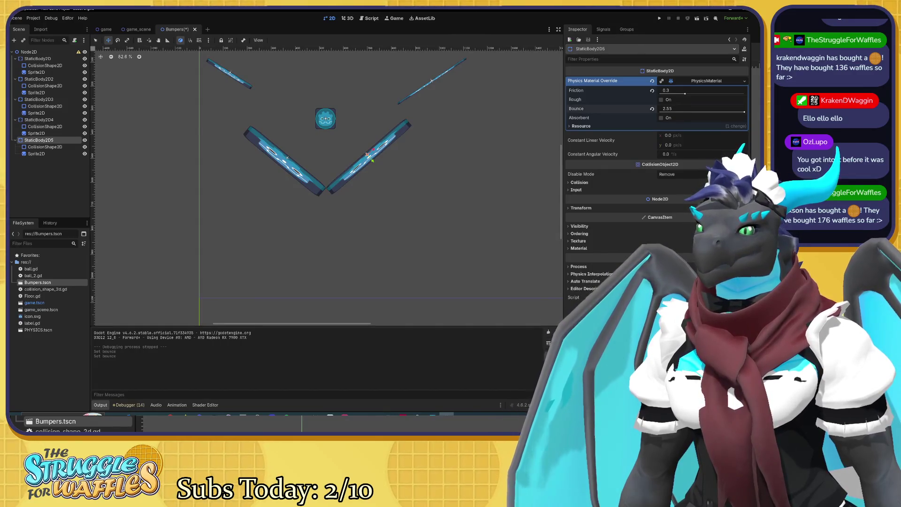
pyautogui.click(42, 121)
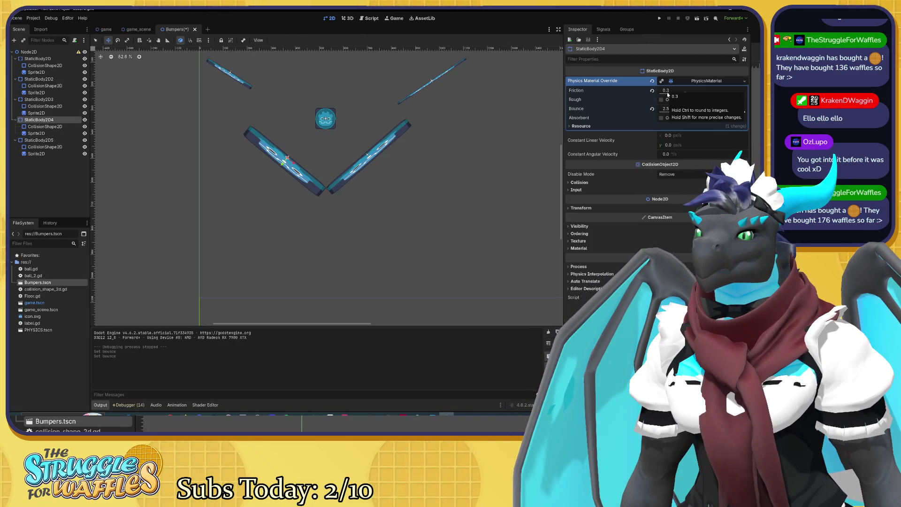
pyautogui.click(37, 100)
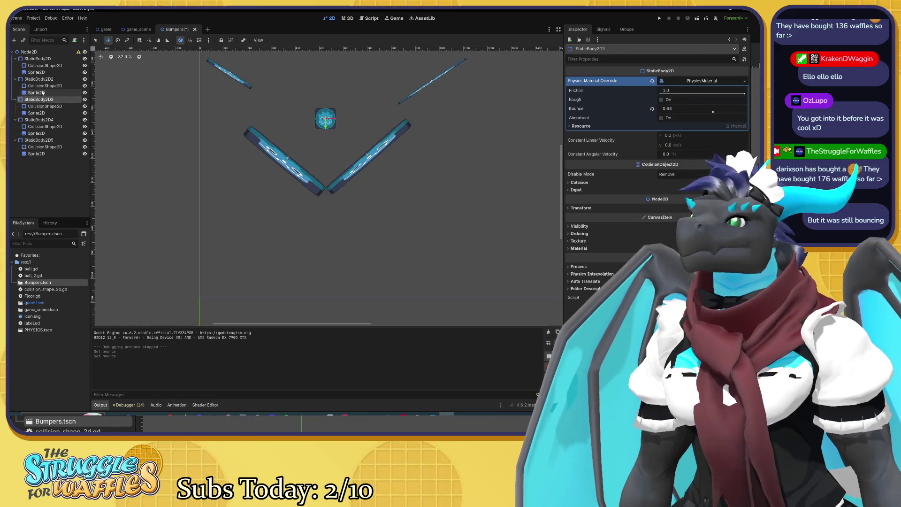
pyautogui.click(47, 79)
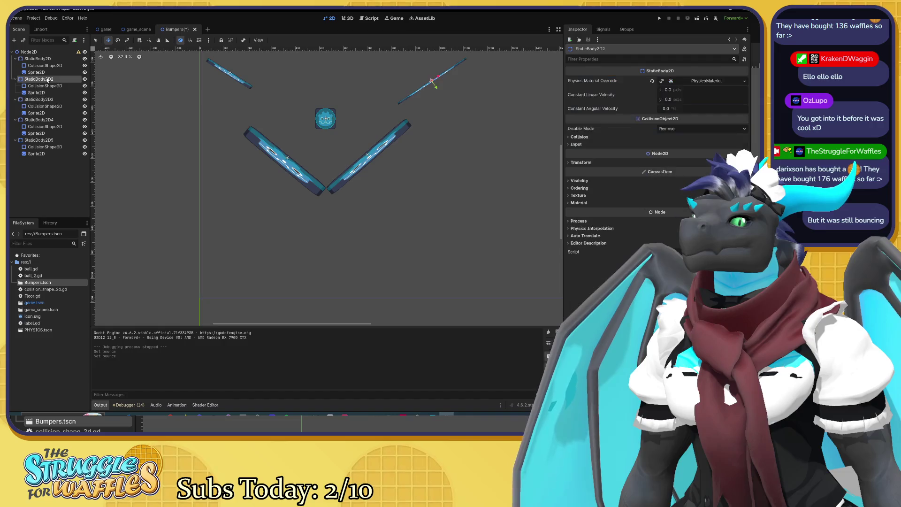
pyautogui.click(700, 81)
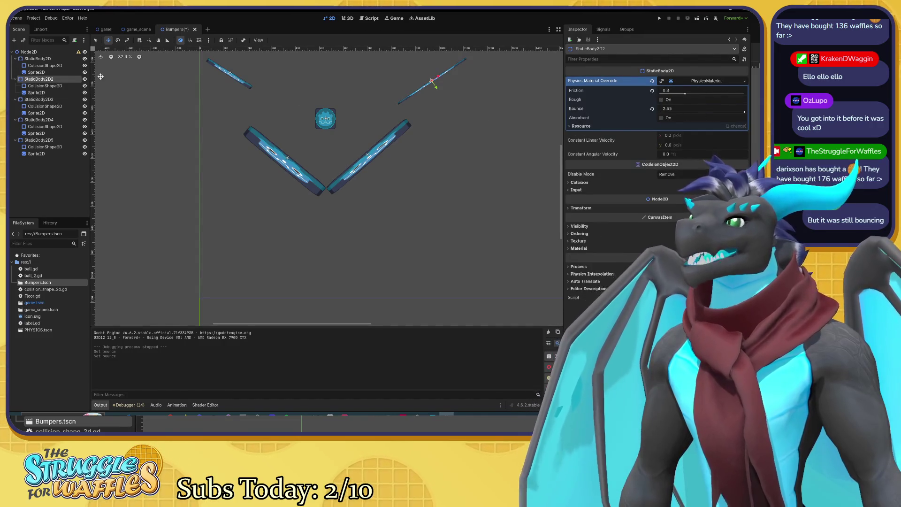
pyautogui.click(60, 59)
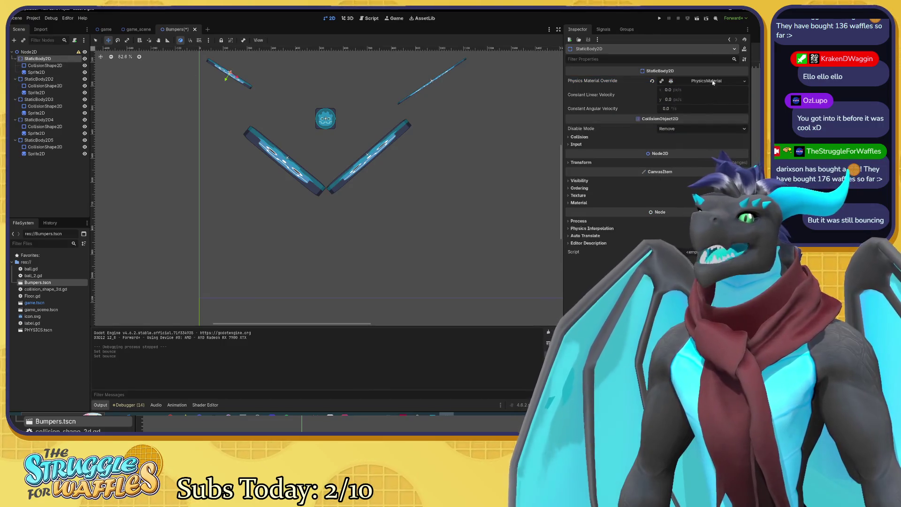
pyautogui.click(694, 81)
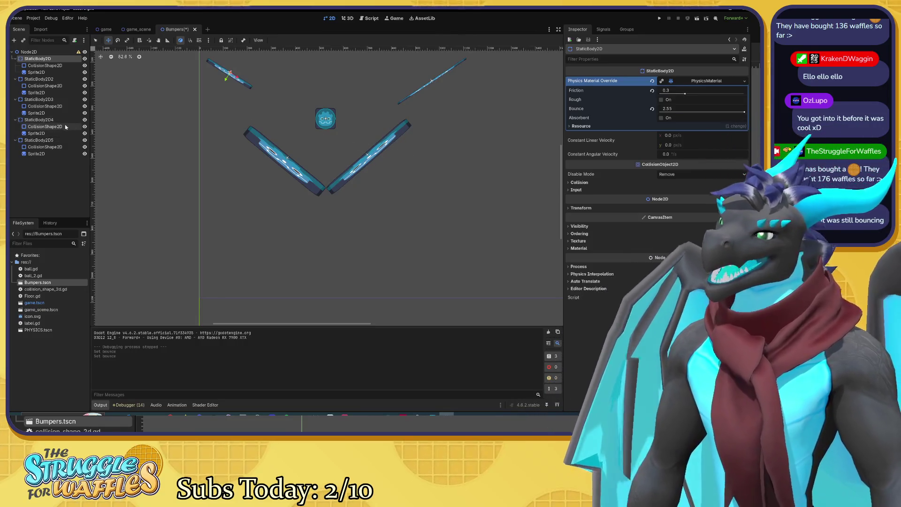
pyautogui.click(46, 120)
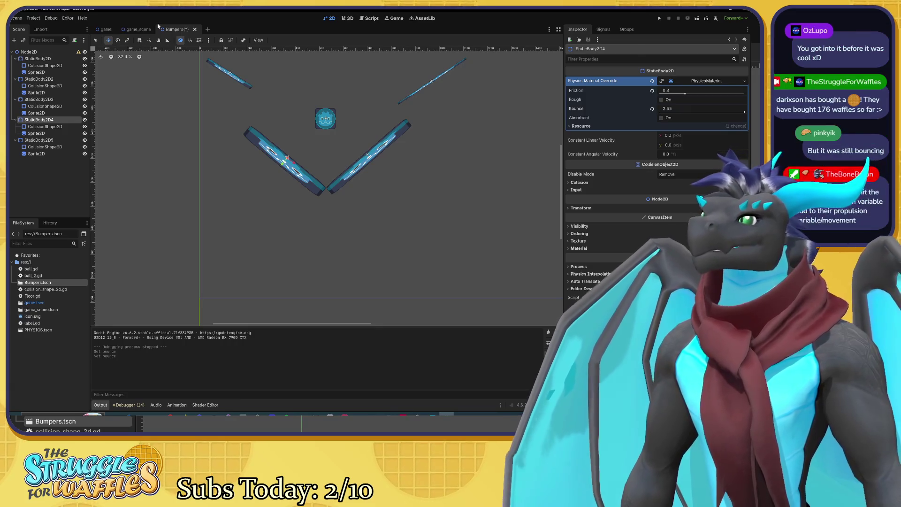
pyautogui.hotkey('ctrl', 's')
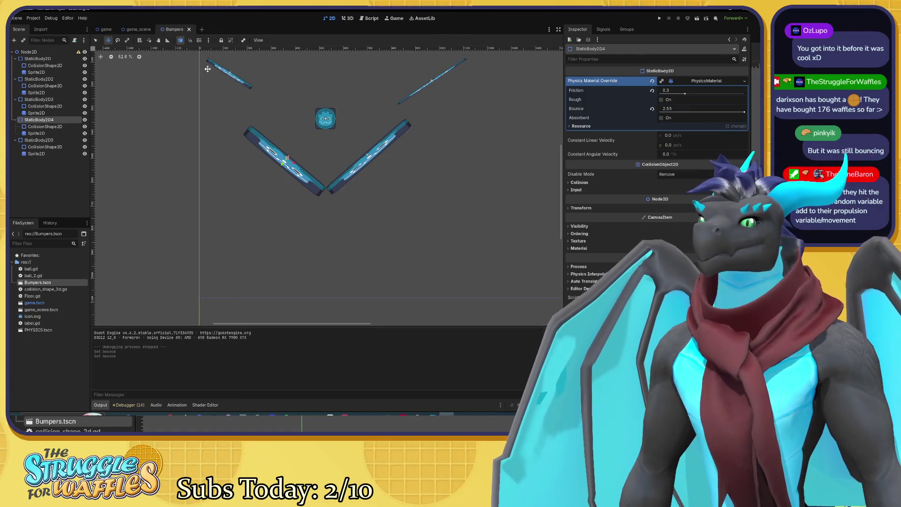
pyautogui.click(137, 30)
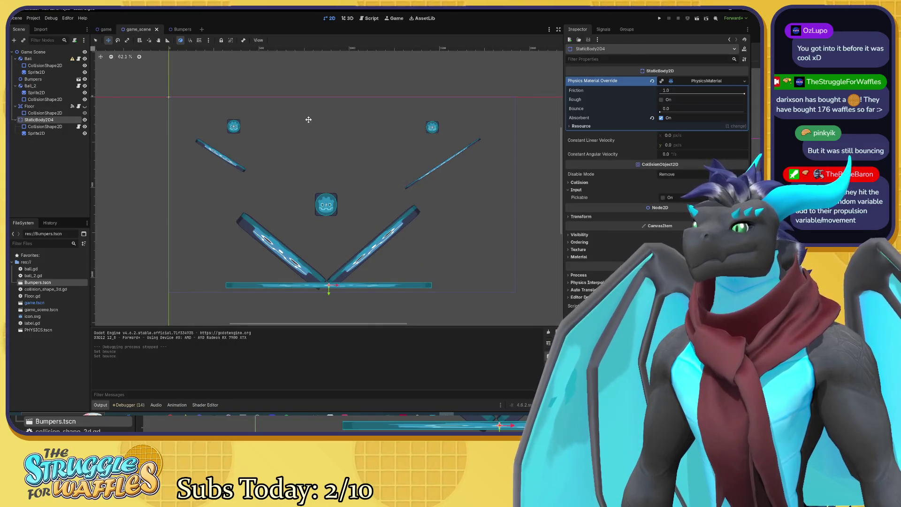
# Give Ball a slight bounce, set Ball_2's bounce to 0.25, and save the scene
pyautogui.click(28, 59)
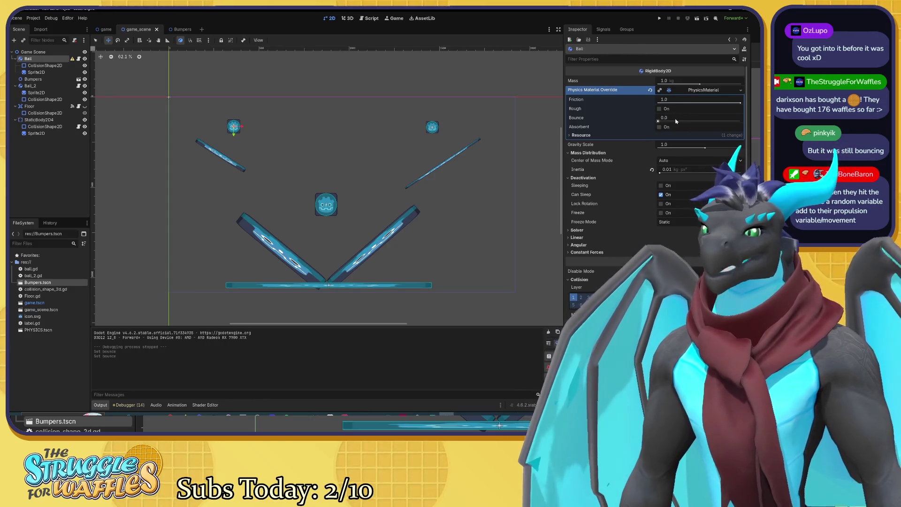
pyautogui.moveTo(659, 121); pyautogui.dragTo(690, 121)
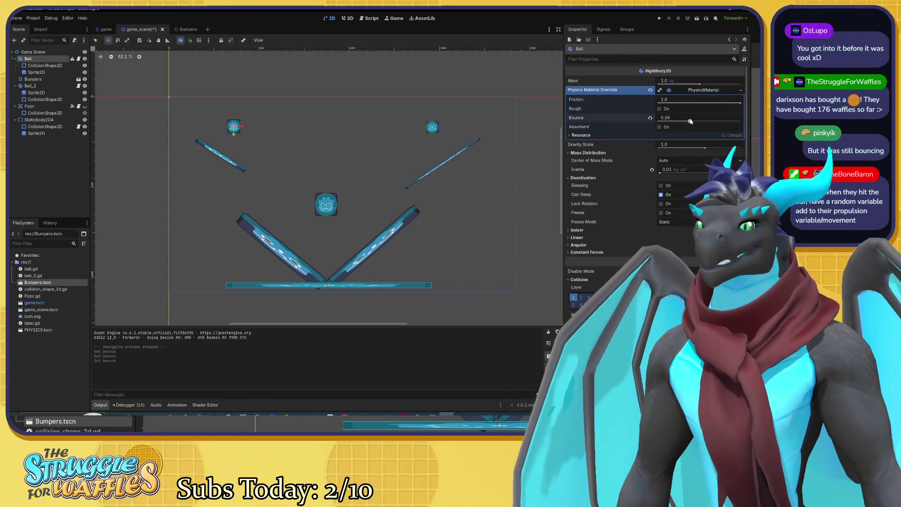
pyautogui.click(30, 86)
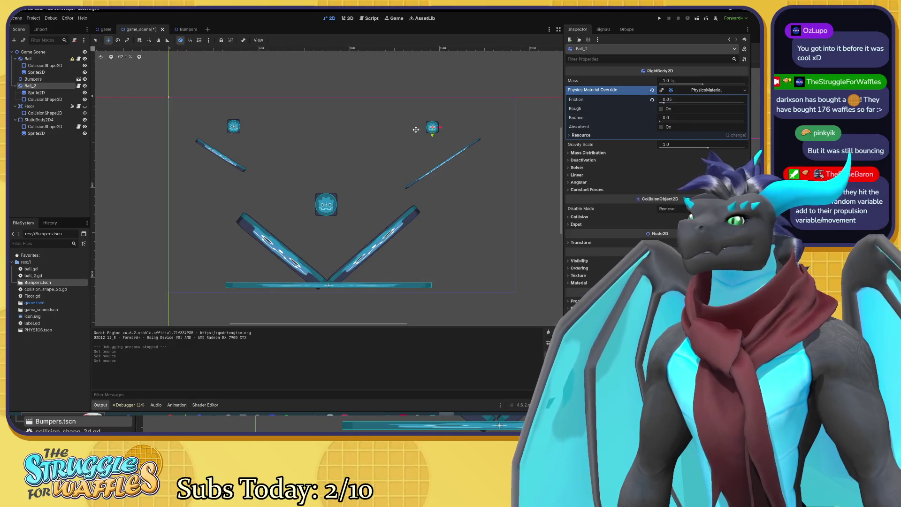
pyautogui.moveTo(745, 121); pyautogui.dragTo(660, 121)
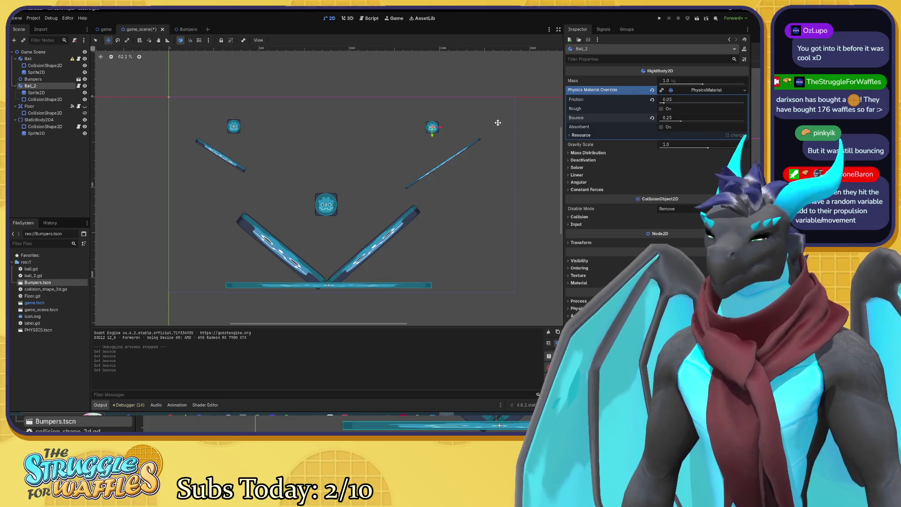
pyautogui.hotkey('ctrl', 's')
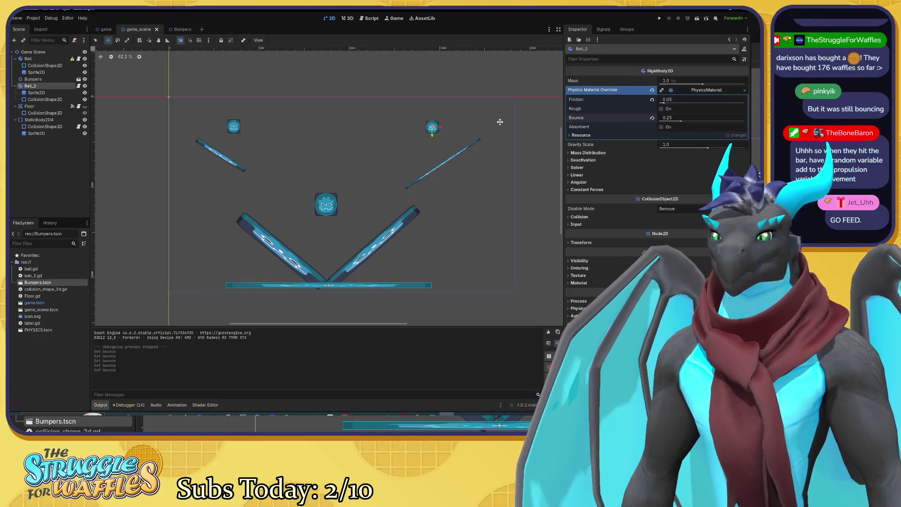
# Test-run the new ball bounce, check Ball_2's Angular settings, then reselect StaticBody2D4 in Bumpers
pyautogui.press('F5')
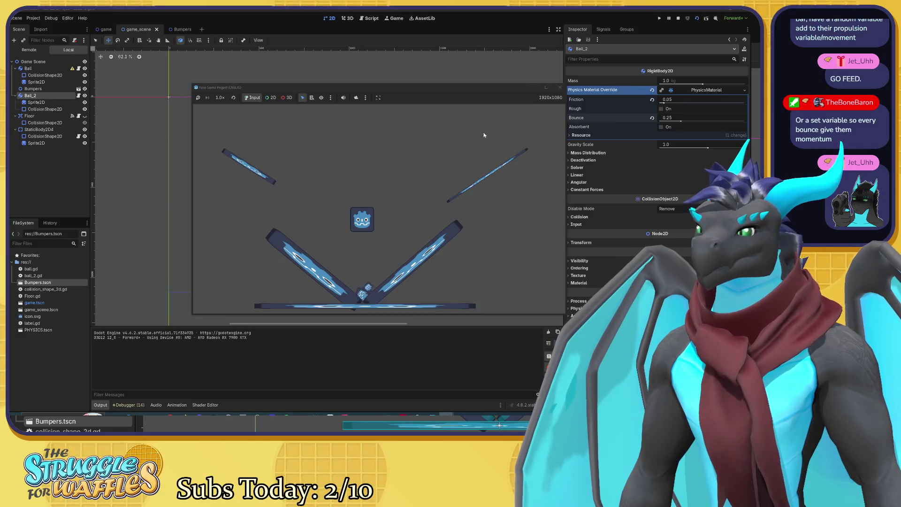
pyautogui.click(561, 88)
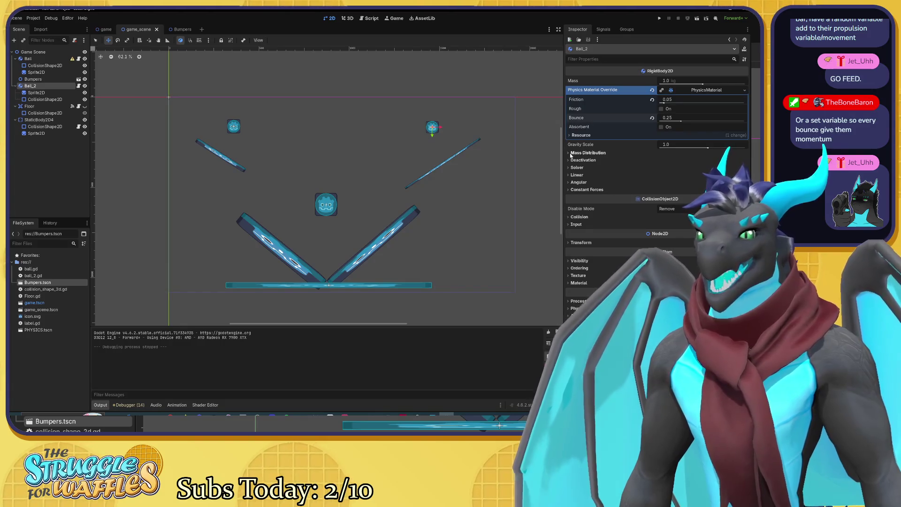
pyautogui.click(569, 182)
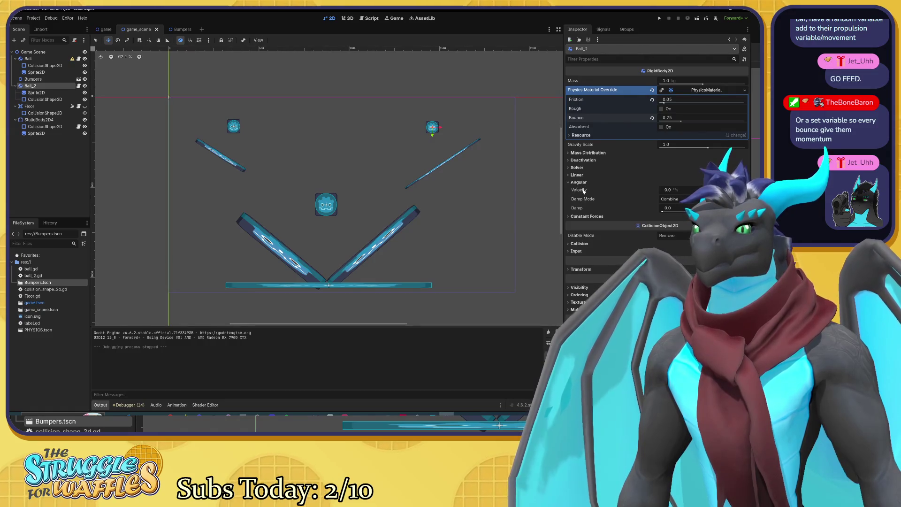
pyautogui.moveTo(583, 191)
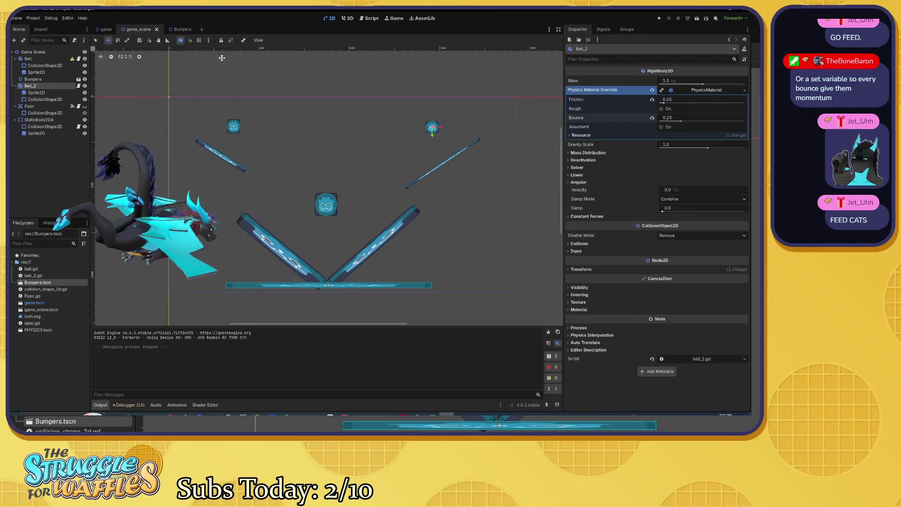
pyautogui.click(174, 29)
pyautogui.click(59, 119)
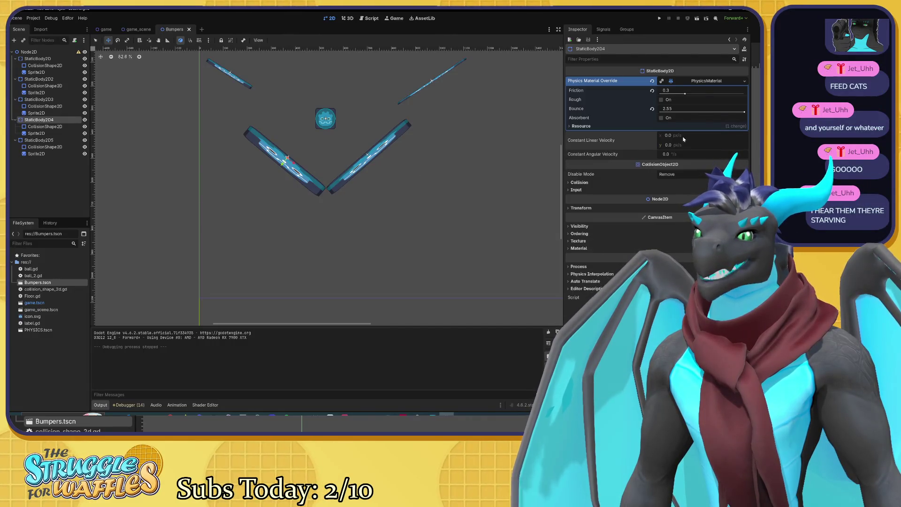
# Drag StaticBody2D4's constant linear velocity y to 0.245, save Bumpers, and run game_scene
pyautogui.moveTo(670, 148); pyautogui.dragTo(674, 147)
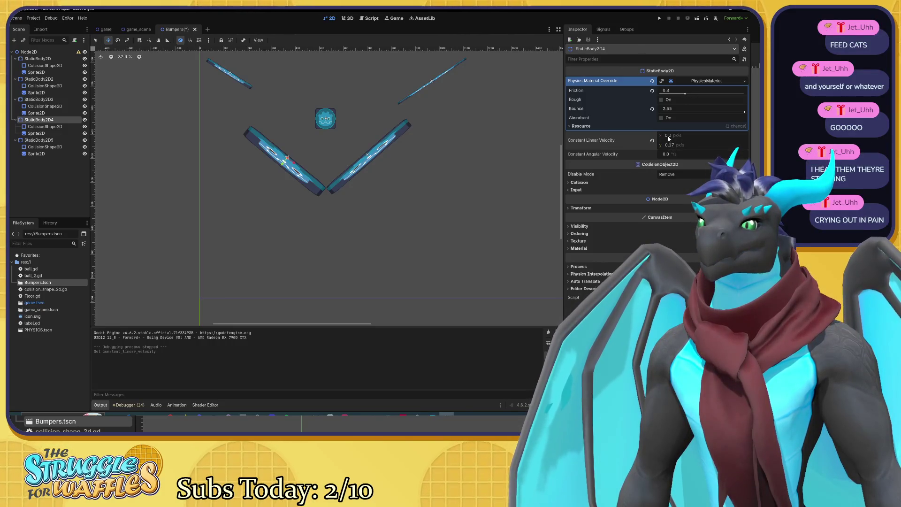
pyautogui.moveTo(670, 148); pyautogui.dragTo(675, 149)
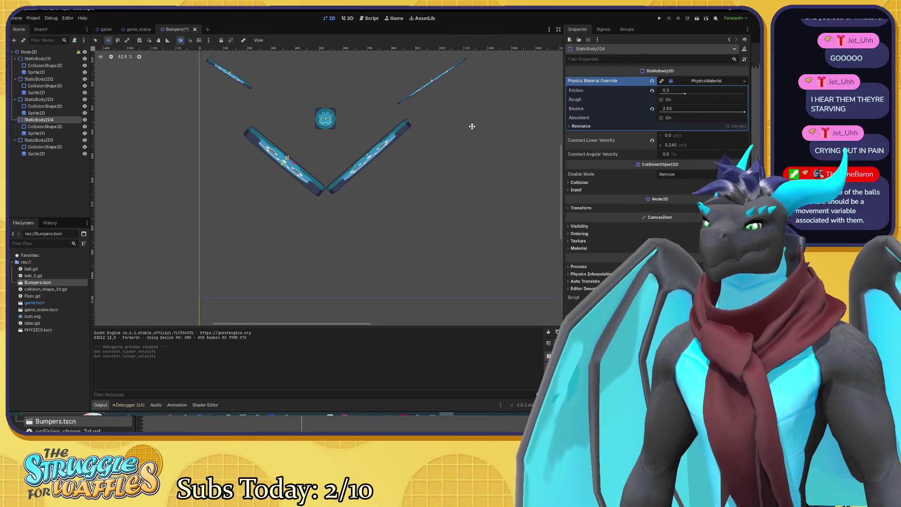
pyautogui.hotkey('ctrl', 's')
pyautogui.click(139, 30)
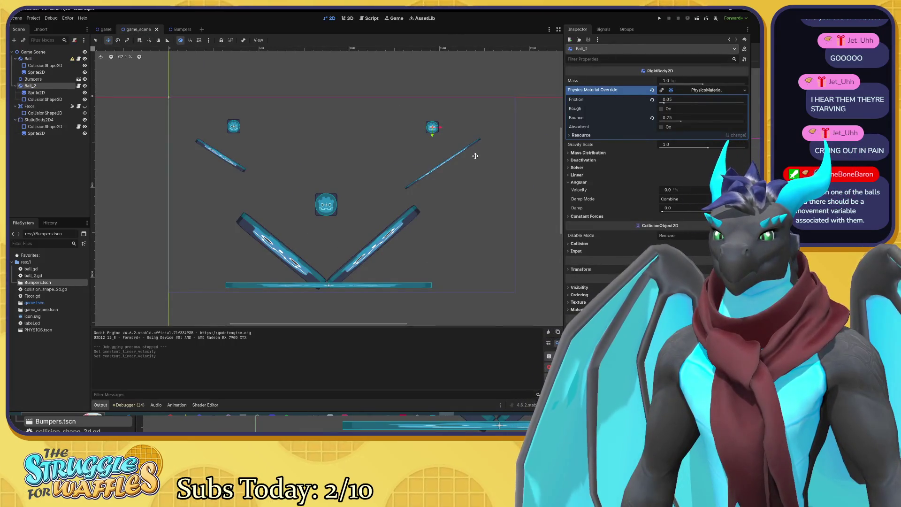
pyautogui.press('F6')
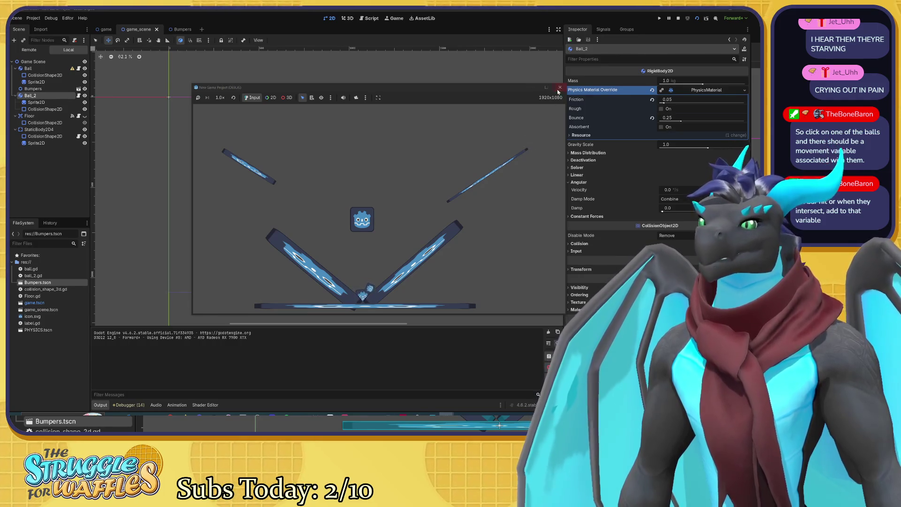
# Stop the test run and inspect the physics material, Deactivation and Mass Distribution sections
pyautogui.press('F8')
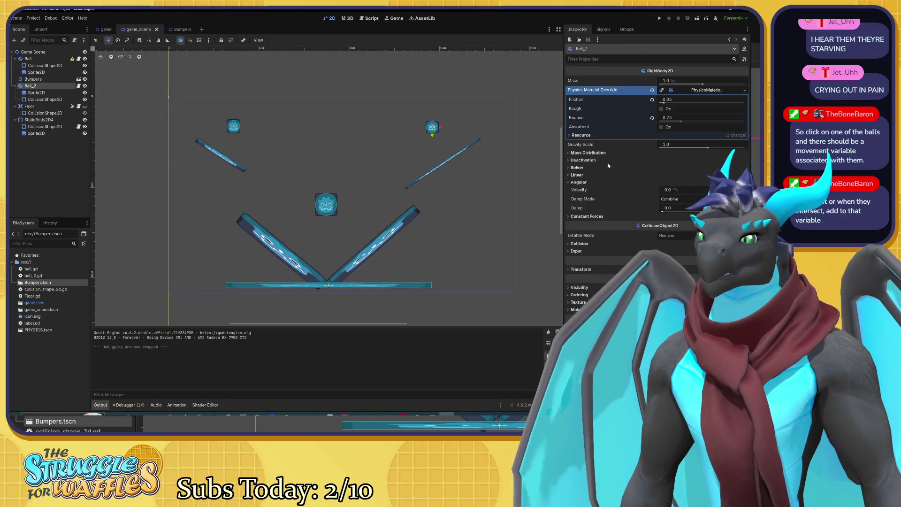
pyautogui.click(571, 136)
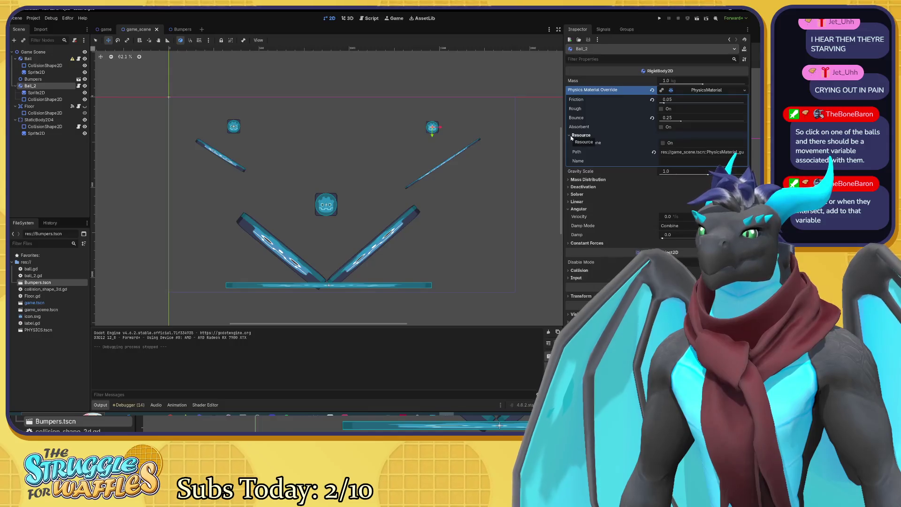
pyautogui.click(571, 137)
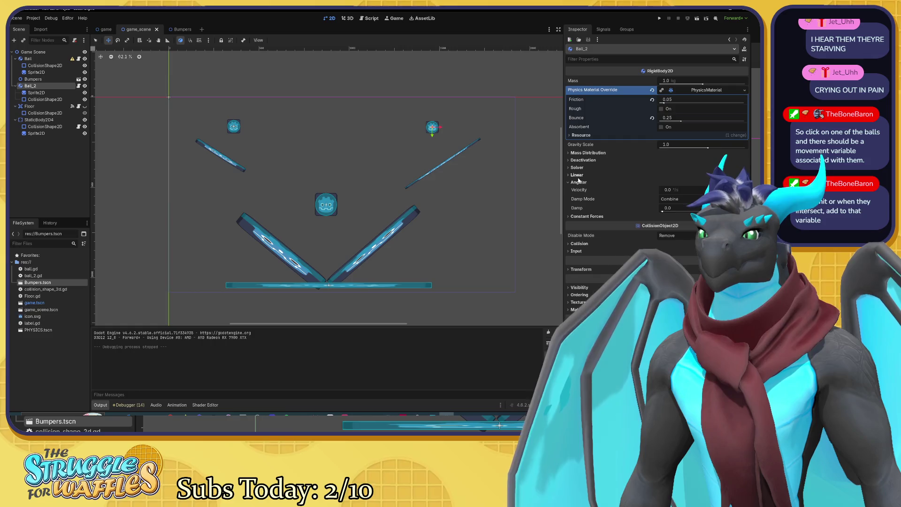
pyautogui.click(571, 160)
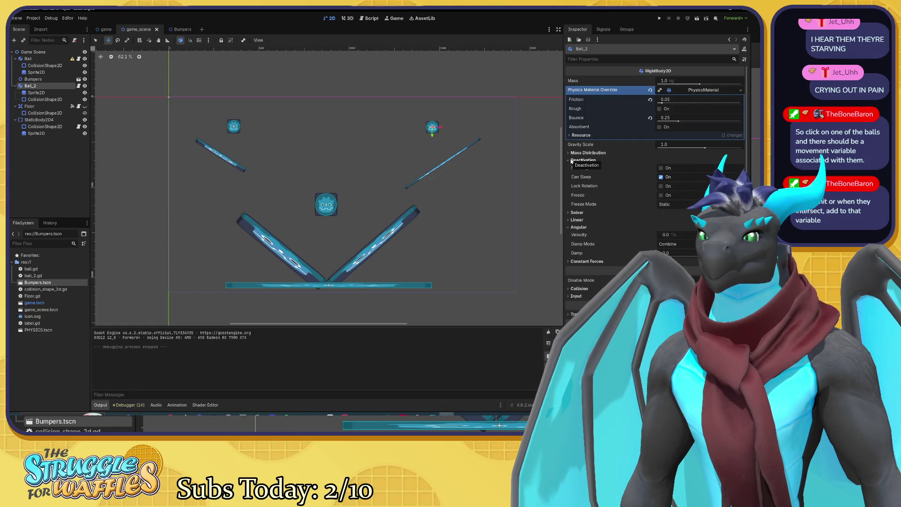
pyautogui.click(571, 160)
pyautogui.click(571, 153)
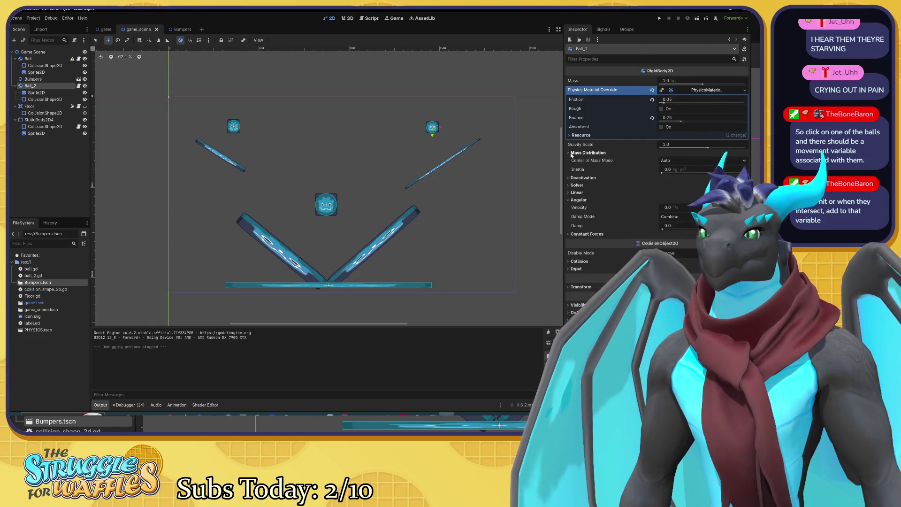
pyautogui.click(571, 154)
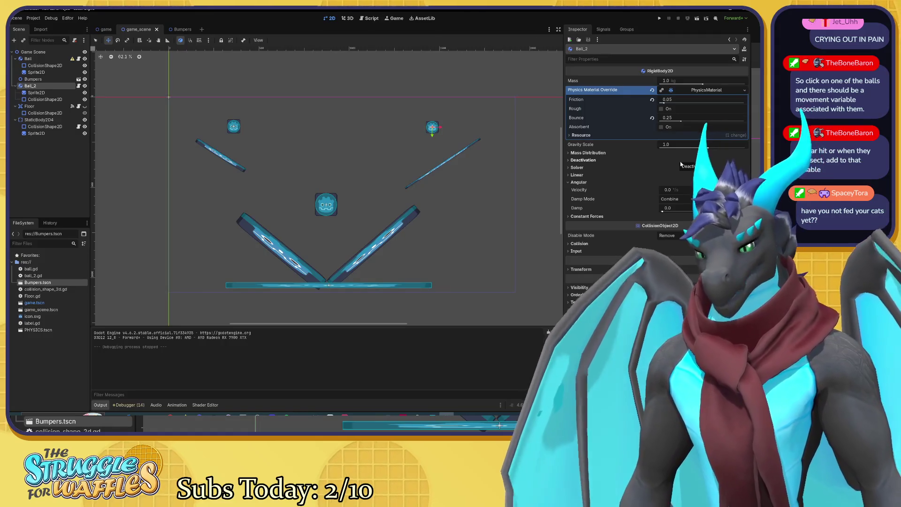
# Select the Ball node and revert its Transform position to the origin
pyautogui.click(48, 59)
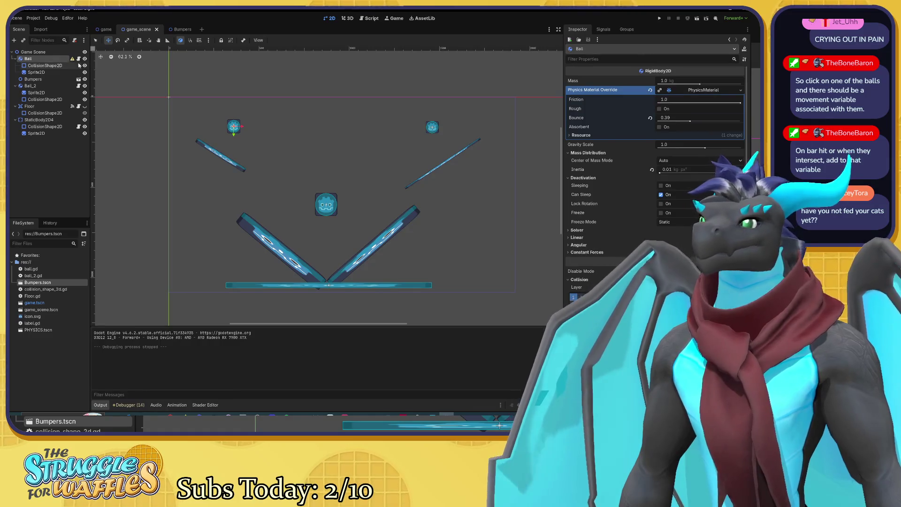
pyautogui.moveTo(72, 61)
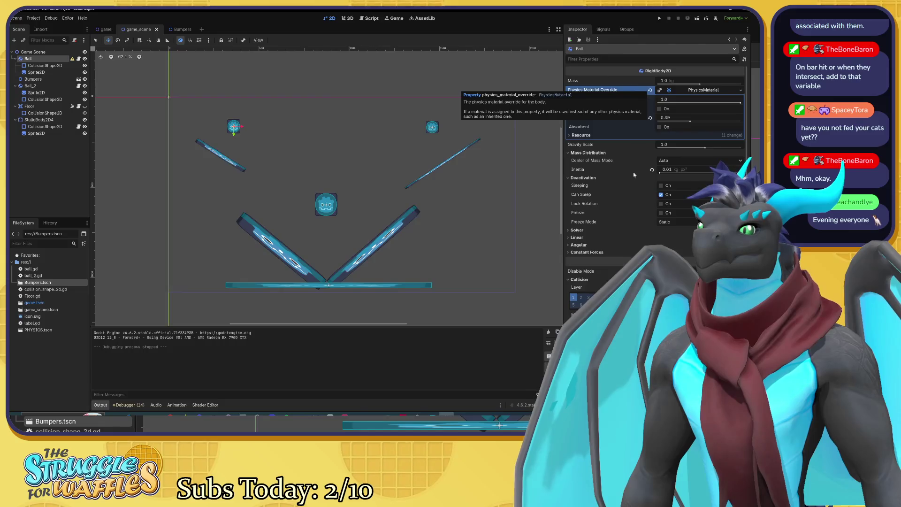
pyautogui.scroll(-3, 628, 225)
pyautogui.click(581, 302)
pyautogui.click(652, 315)
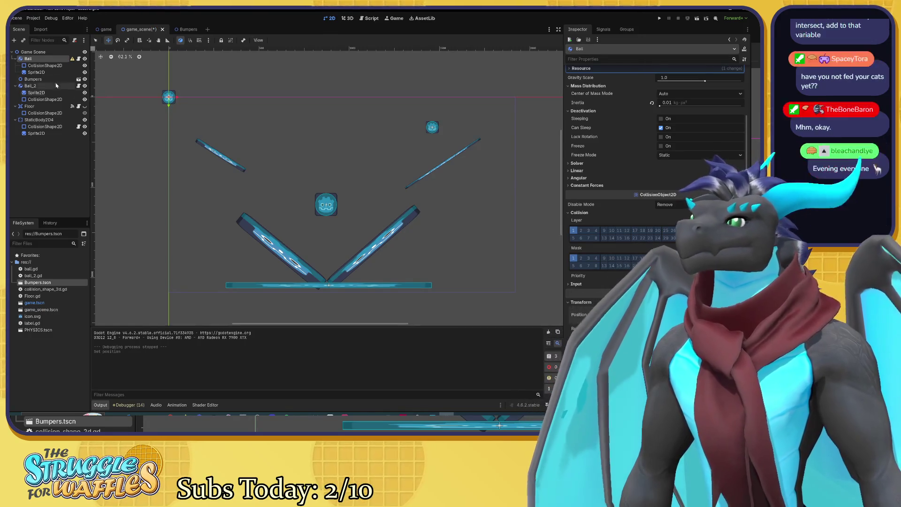
# Drag Ball's CollisionShape2D and Sprite2D above the upper-left bar, then reopen the Bumpers scene
pyautogui.click(45, 66)
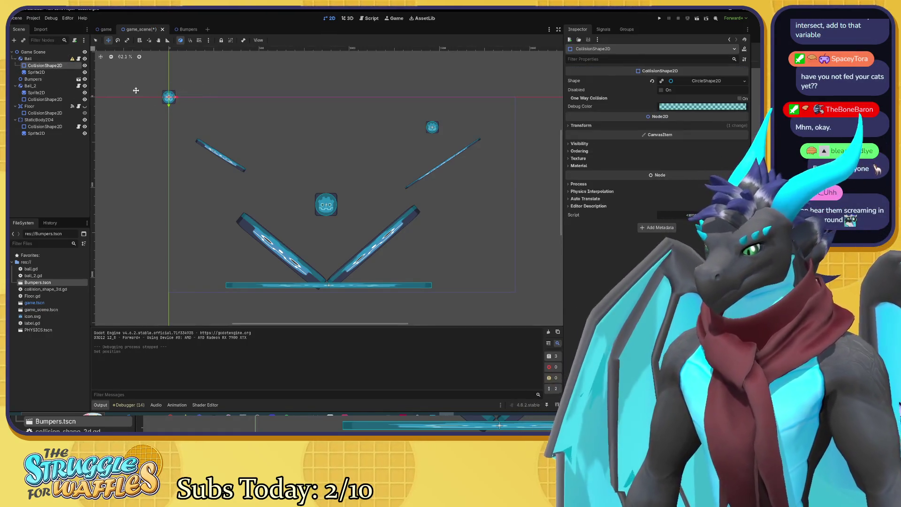
pyautogui.keyDown('ctrl'); pyautogui.click(37, 73); pyautogui.keyUp('ctrl')
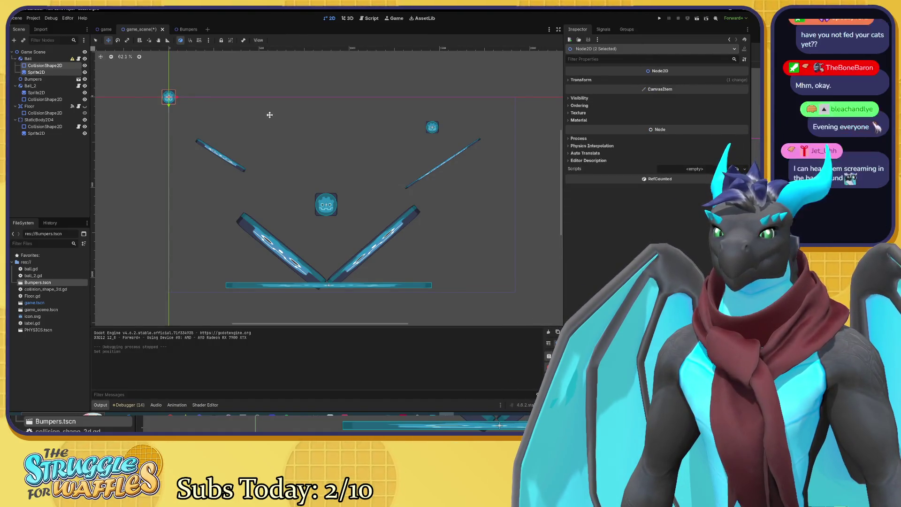
pyautogui.moveTo(171, 99); pyautogui.dragTo(232, 122)
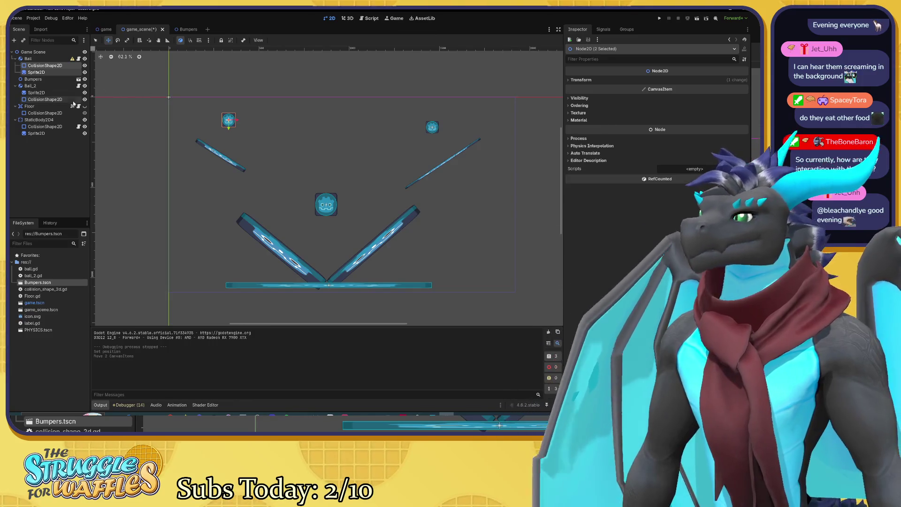
pyautogui.click(187, 29)
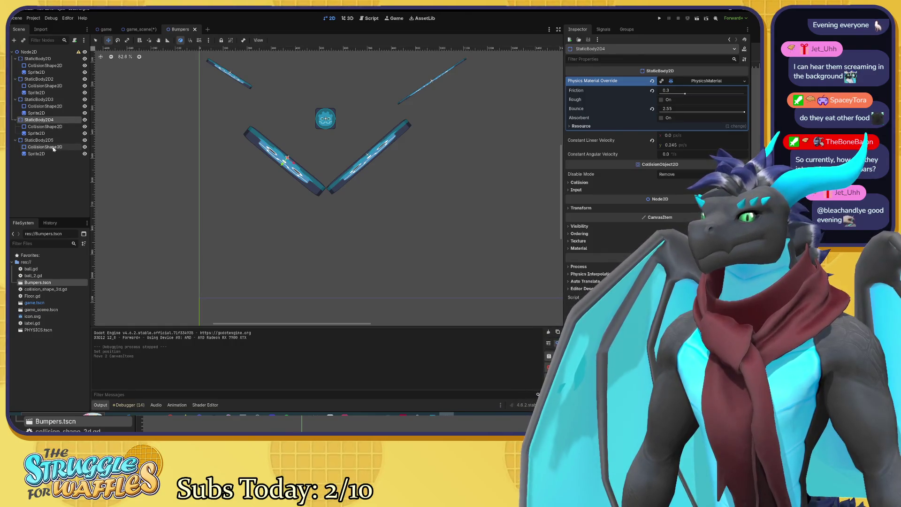
# Select StaticBody2D5, drag its constant linear velocity y to 0.215, and return to game_scene
pyautogui.click(46, 141)
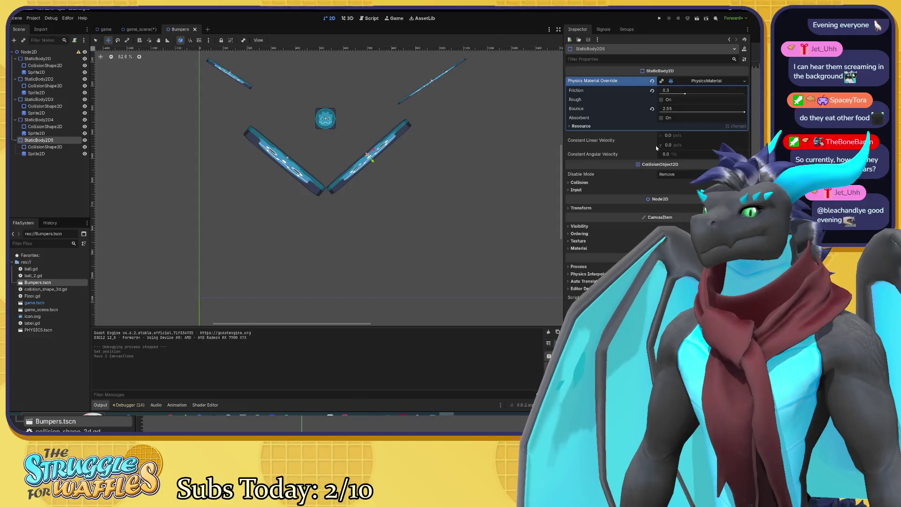
pyautogui.moveTo(669, 147); pyautogui.dragTo(676, 147)
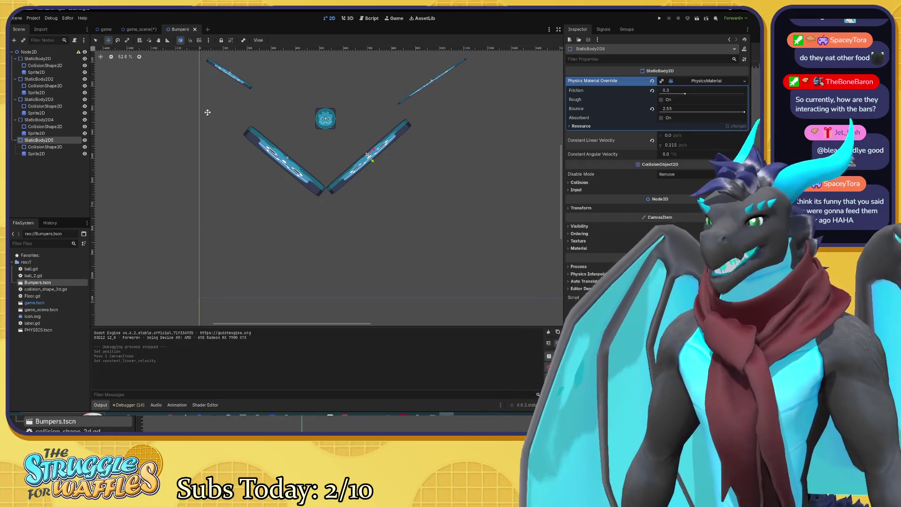
pyautogui.click(139, 29)
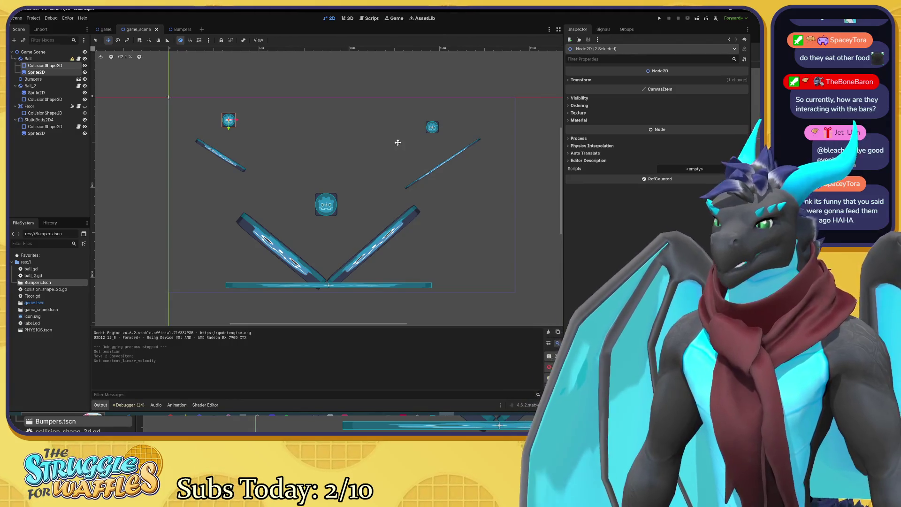
# Run the game to watch the bumpers, stop it, and reopen the Bumpers scene
pyautogui.press('F6')
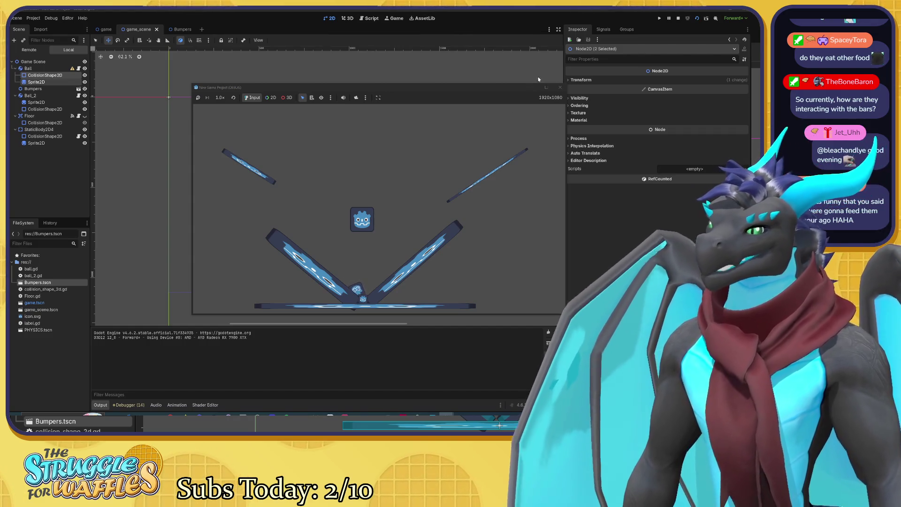
pyautogui.click(557, 85)
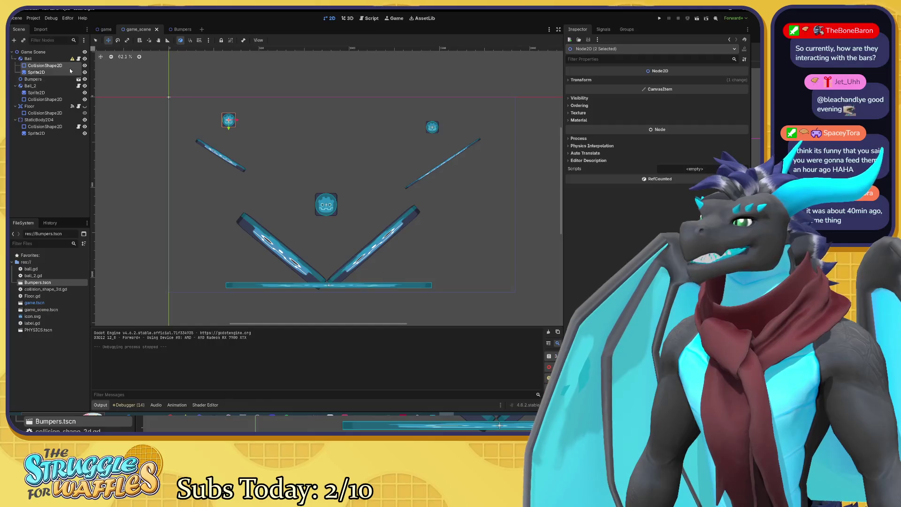
pyautogui.click(178, 29)
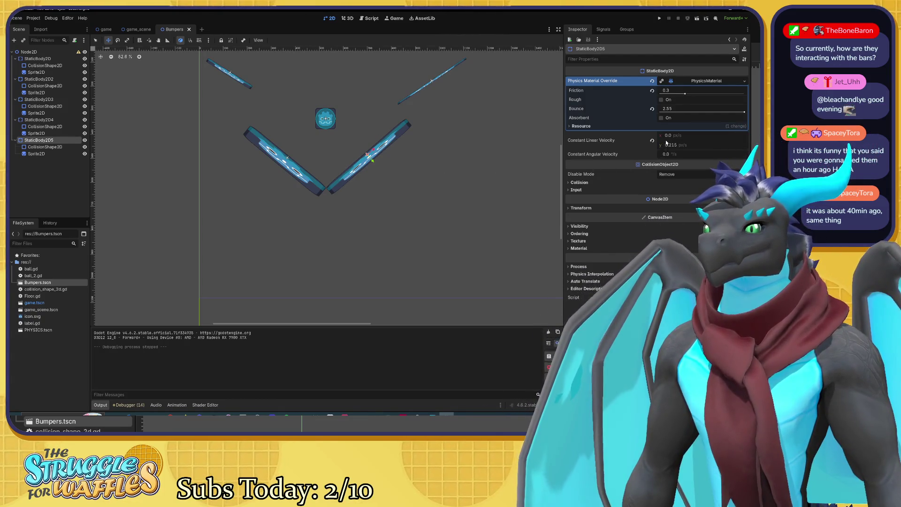
# Set linear velocity y to 2.52 on StaticBody2D5 and 2.09 on StaticBody2D4, saving each
pyautogui.moveTo(672, 145); pyautogui.dragTo(686, 146)
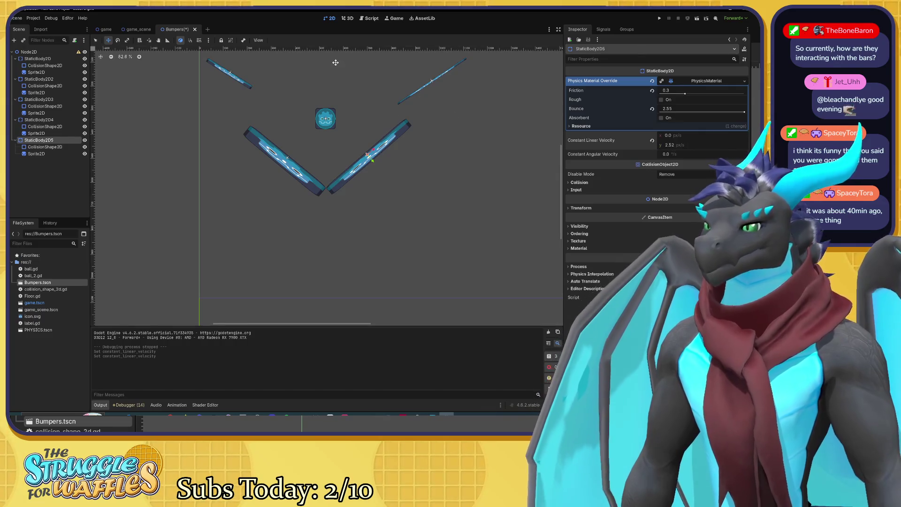
pyautogui.hotkey('ctrl', 's')
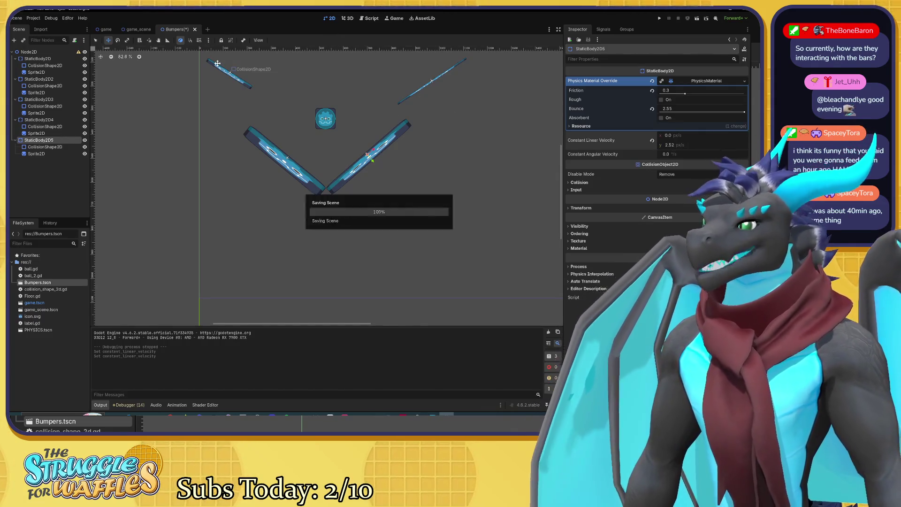
pyautogui.click(40, 120)
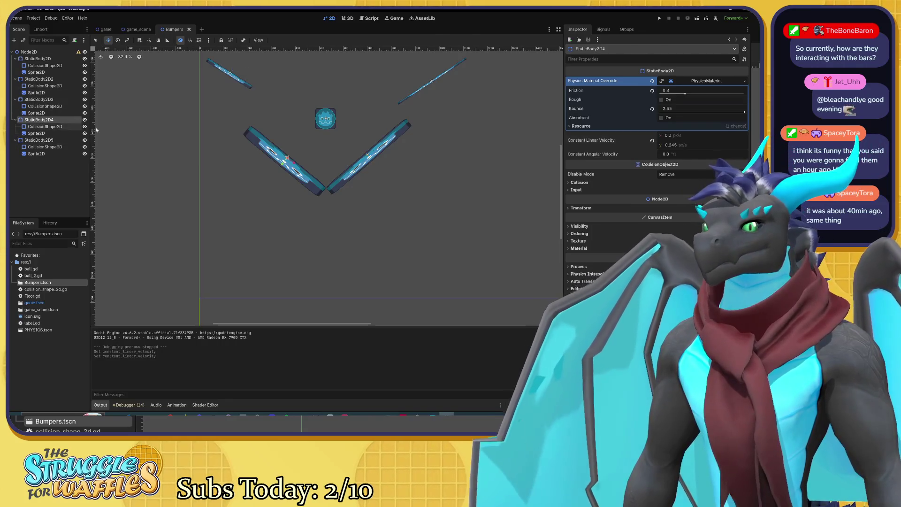
pyautogui.moveTo(670, 145); pyautogui.dragTo(678, 145)
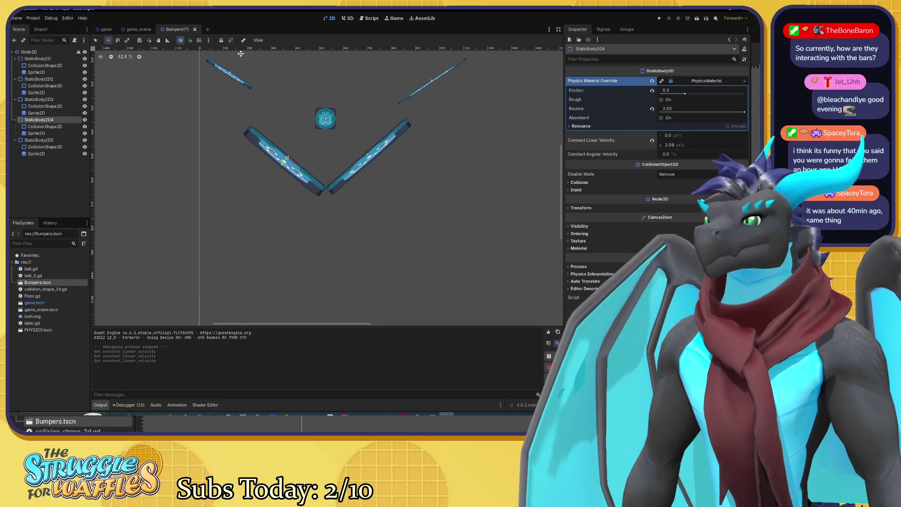
pyautogui.hotkey('ctrl', 's')
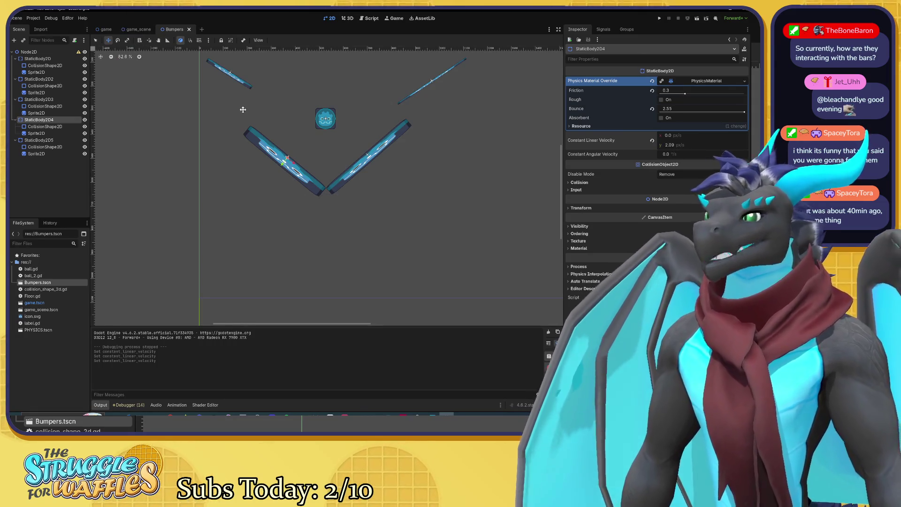
pyautogui.click(136, 29)
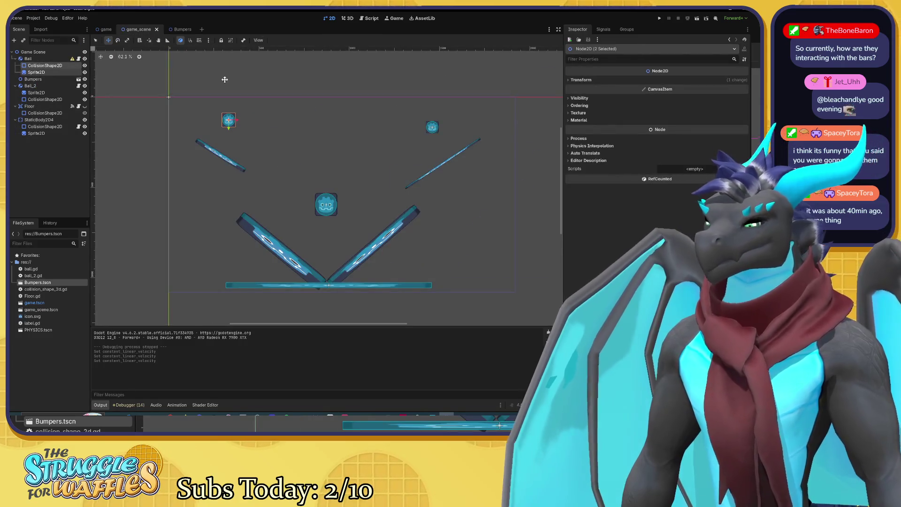
# Test-run the game with the faster bumper velocities, stop it, and reopen Bumpers
pyautogui.press('F6')
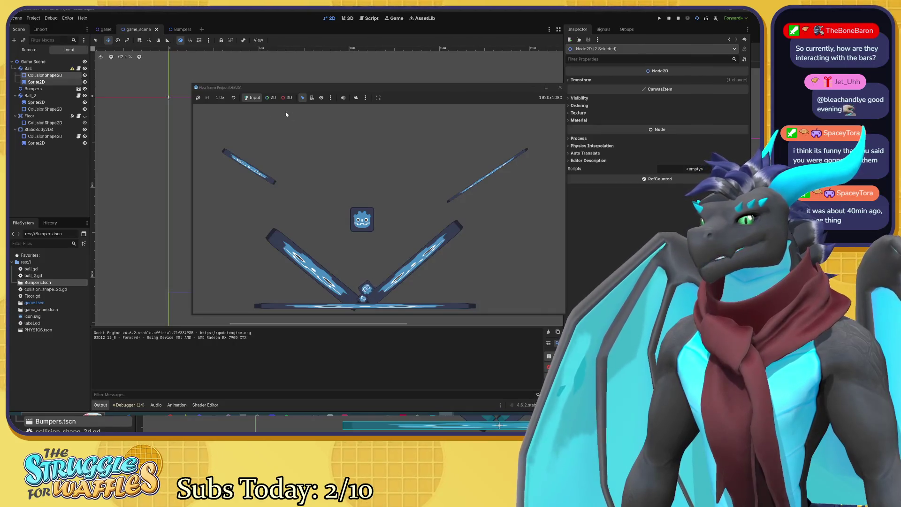
pyautogui.click(561, 87)
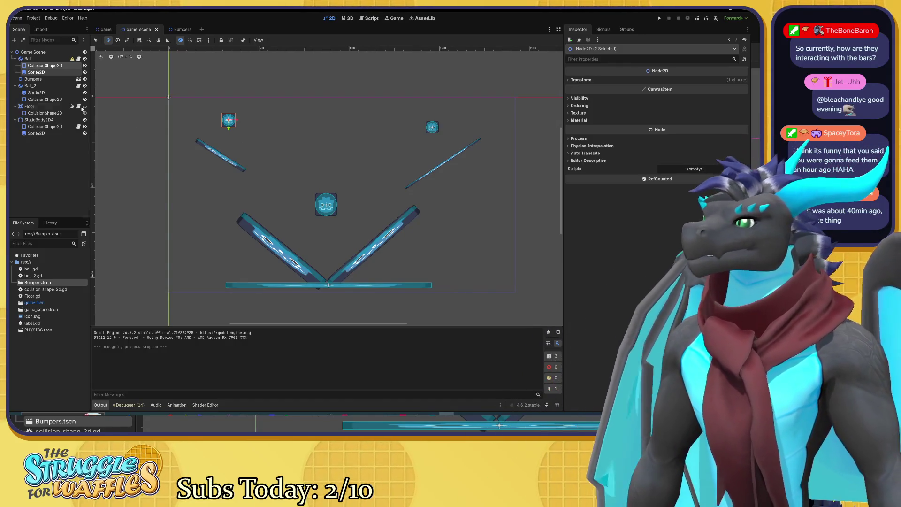
pyautogui.click(177, 30)
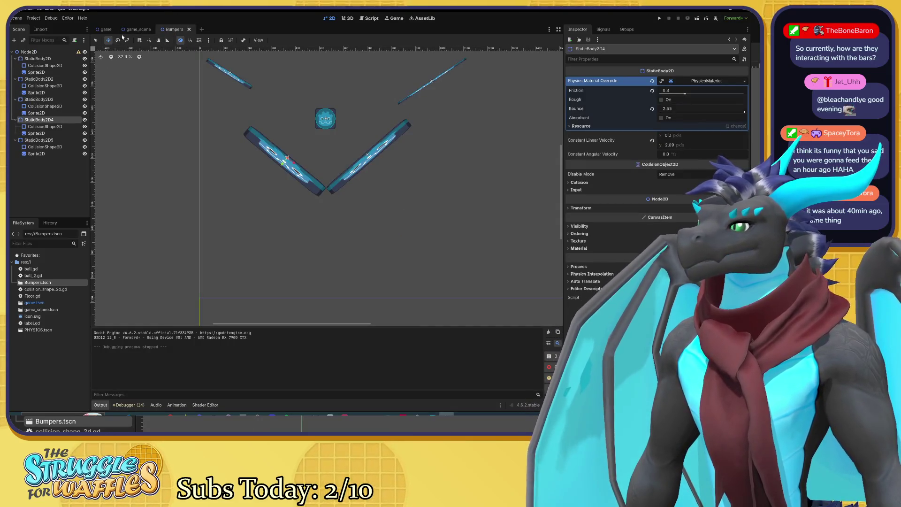
# Select the Bumpers instance in game_scene, then reopen the Bumpers scene
pyautogui.click(137, 30)
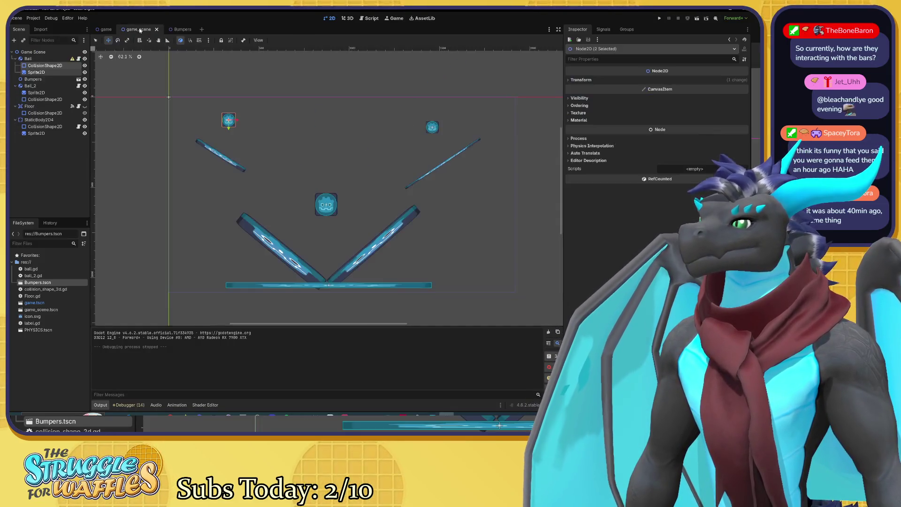
pyautogui.click(34, 79)
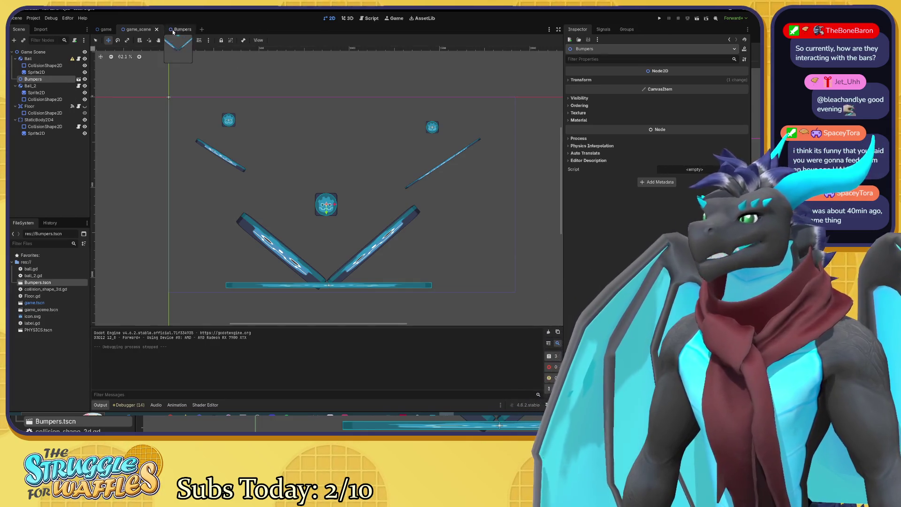
pyautogui.click(175, 31)
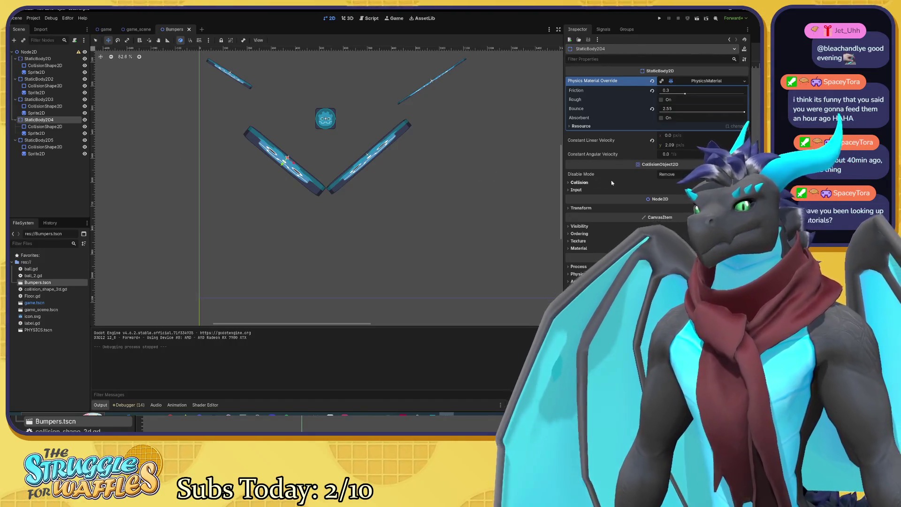
# Expand and collapse the physics material Resource and Collision layer/mask sections, then return to game_scene
pyautogui.click(577, 126)
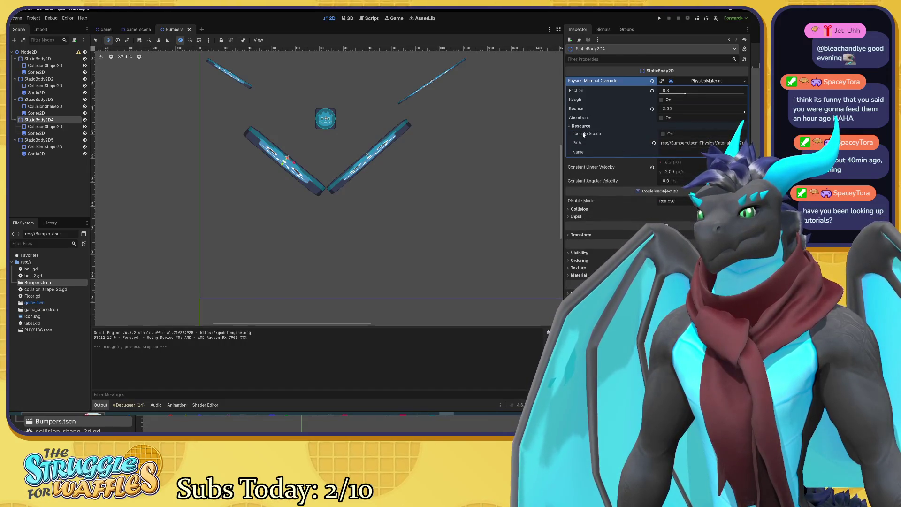
pyautogui.click(579, 127)
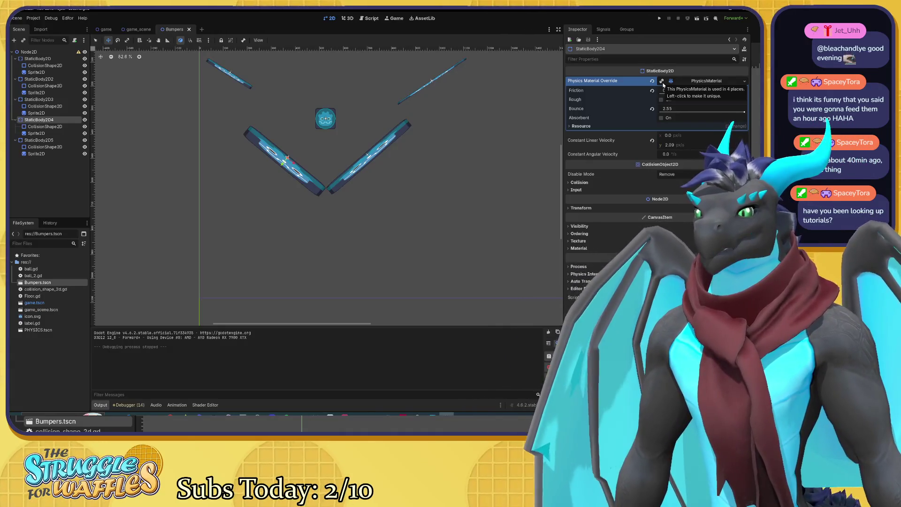
pyautogui.click(576, 182)
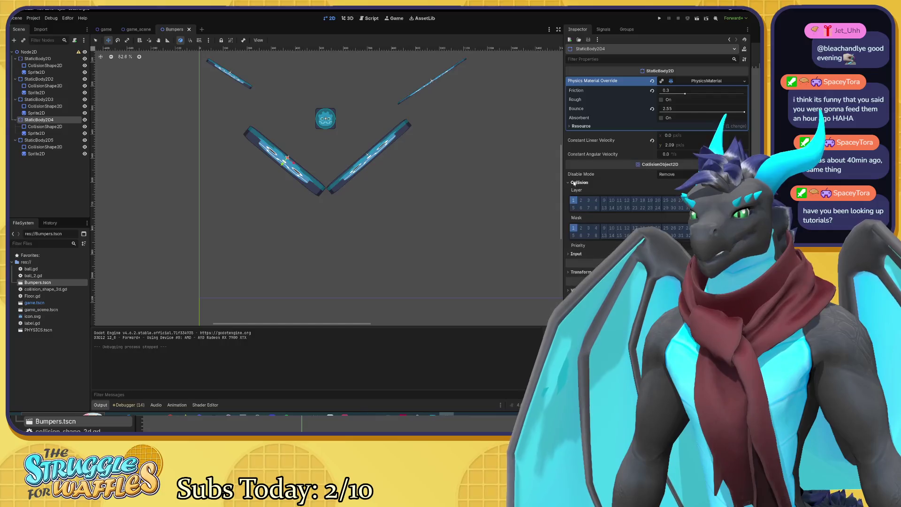
pyautogui.click(575, 183)
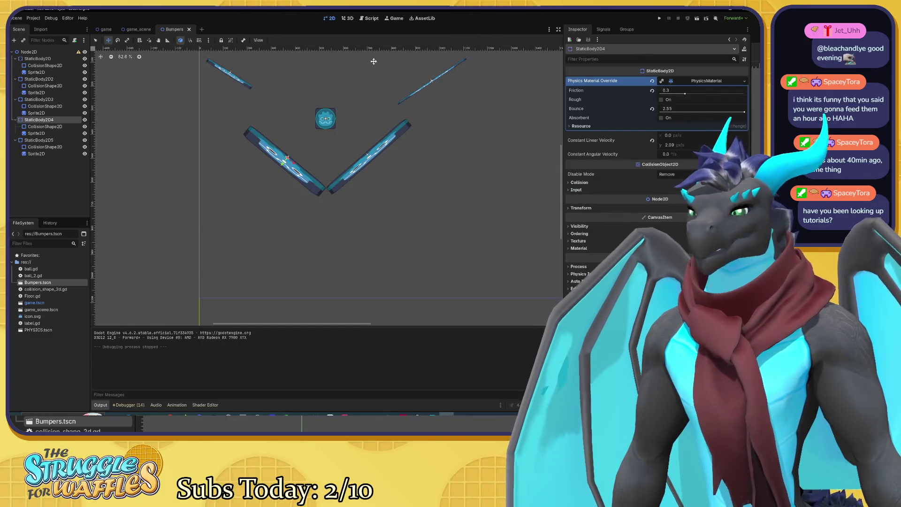
pyautogui.click(139, 29)
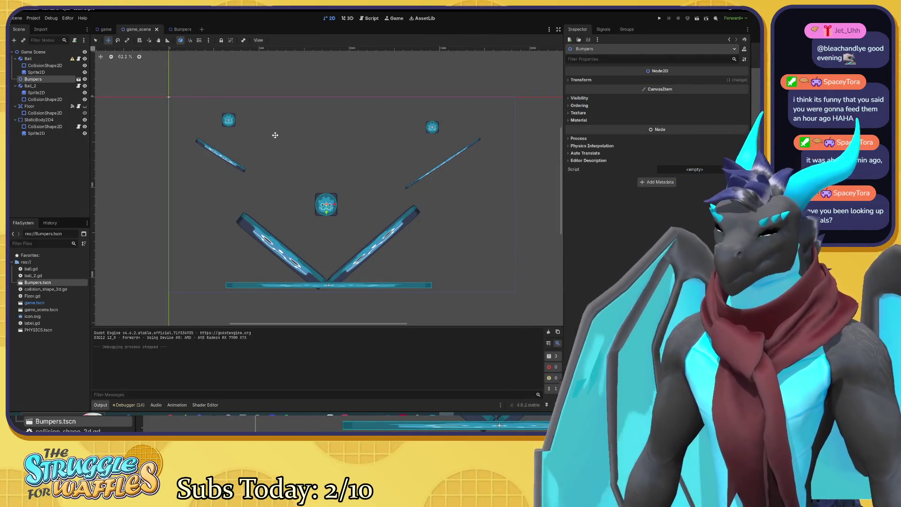
# Run the game and try speeds 1/16, 1/4, normal and 1/8, pausing and resuming
pyautogui.press('F5')
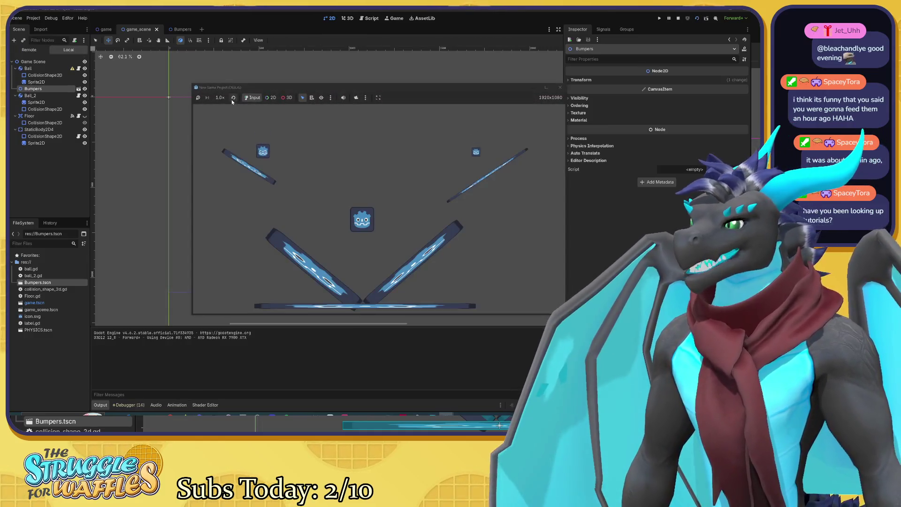
pyautogui.click(220, 97)
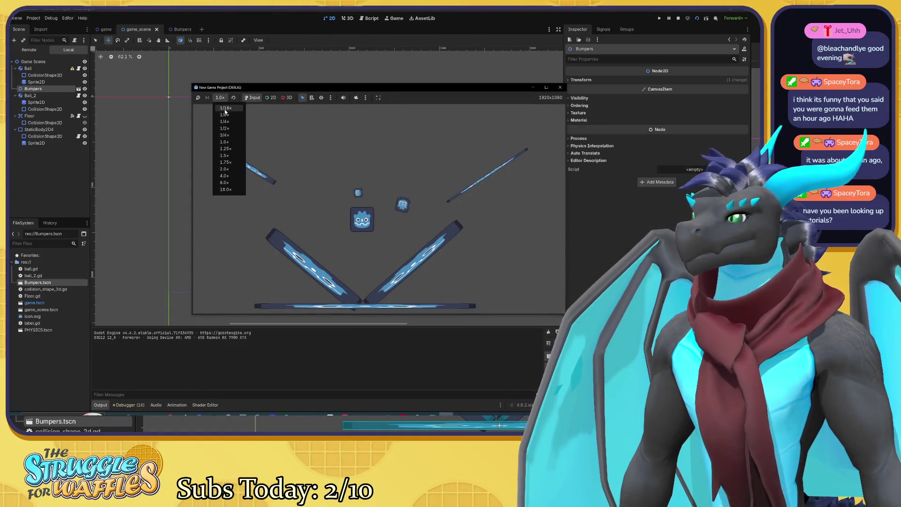
pyautogui.click(225, 111)
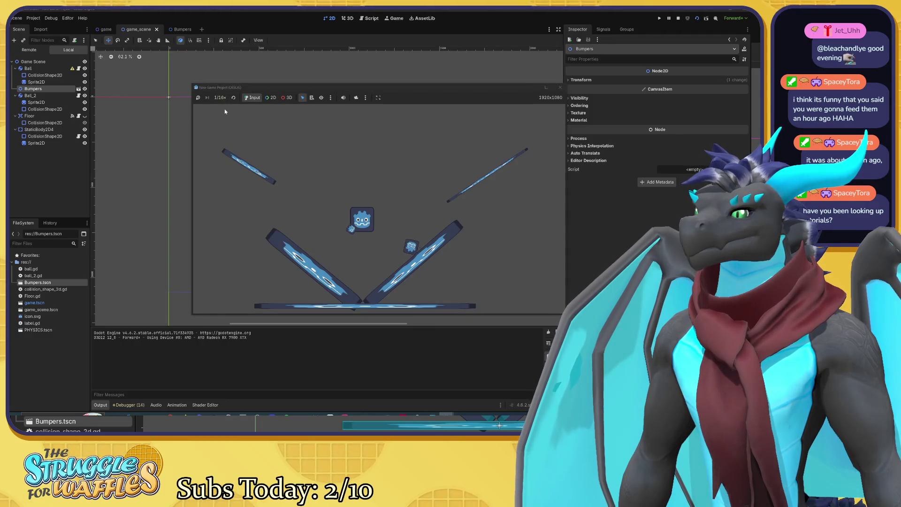
pyautogui.click(220, 98)
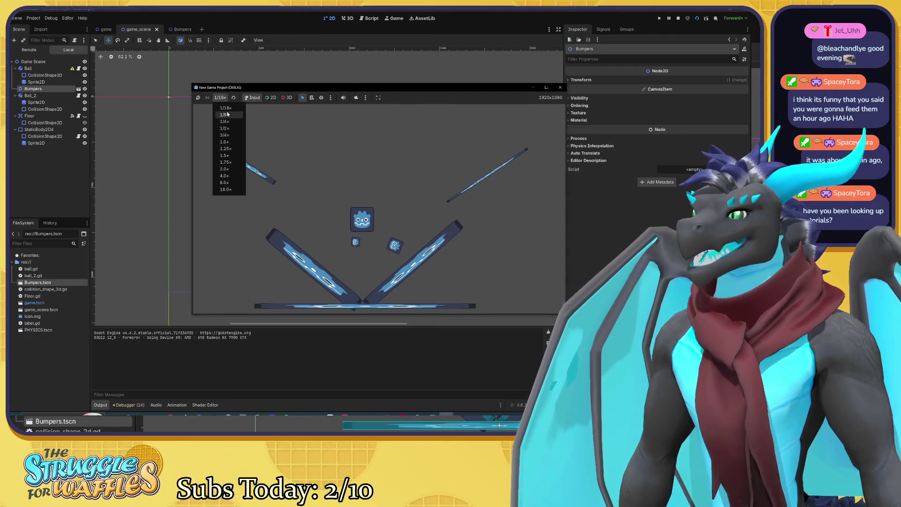
pyautogui.click(224, 121)
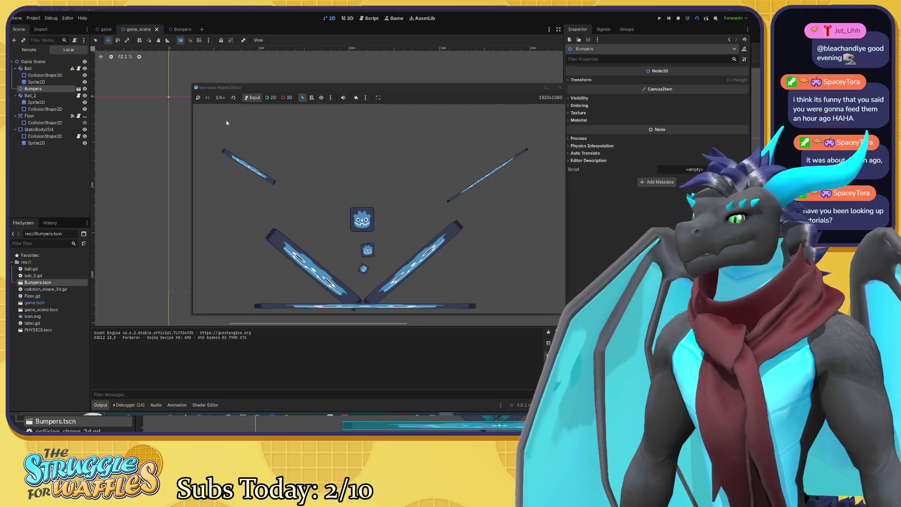
pyautogui.click(233, 98)
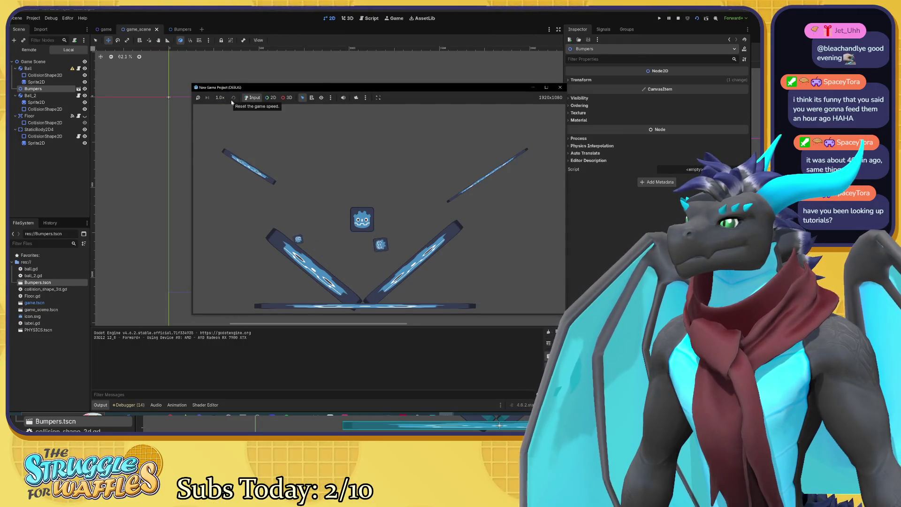
pyautogui.click(220, 98)
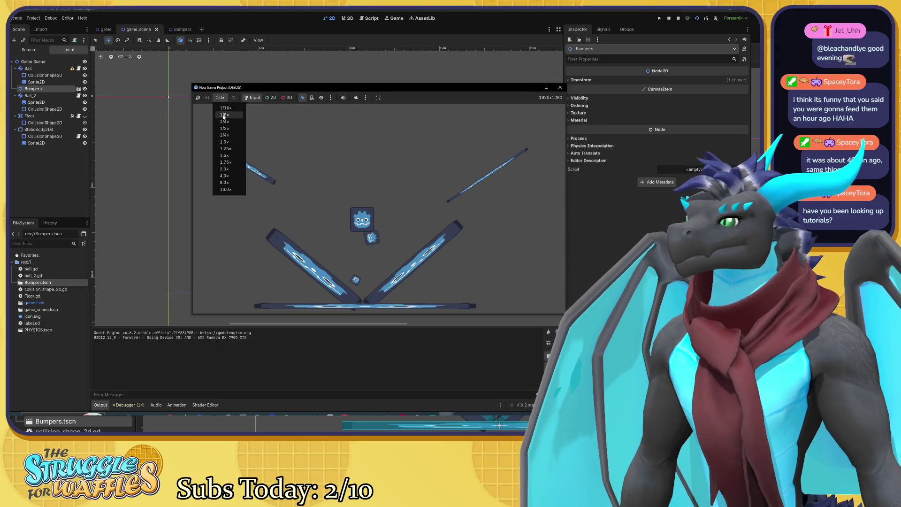
pyautogui.click(223, 116)
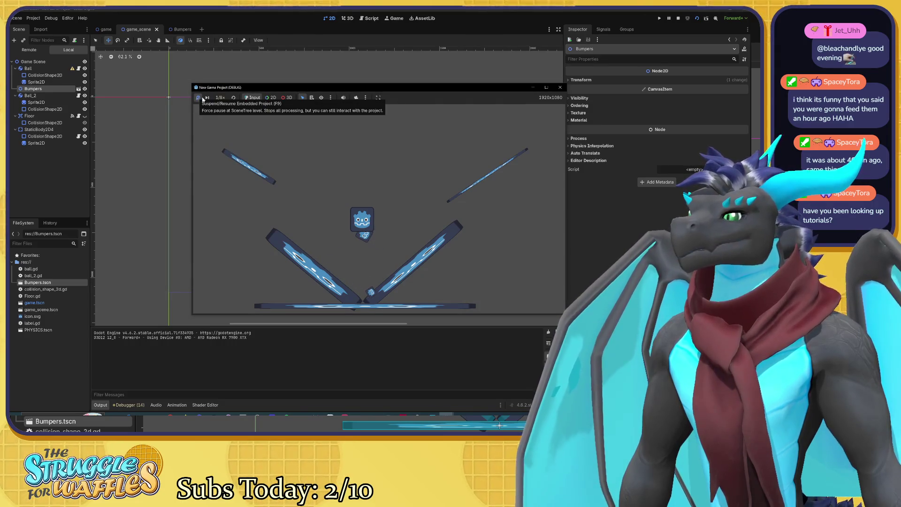
pyautogui.click(203, 98)
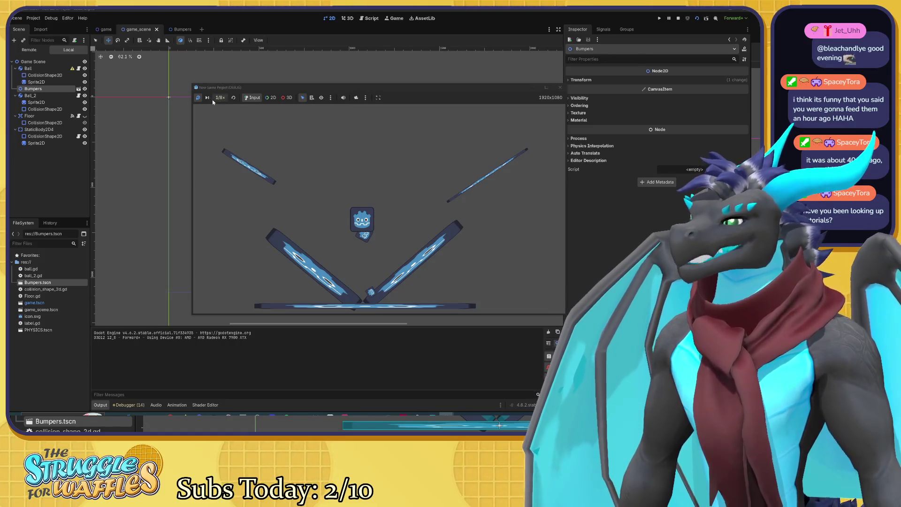
pyautogui.click(207, 98)
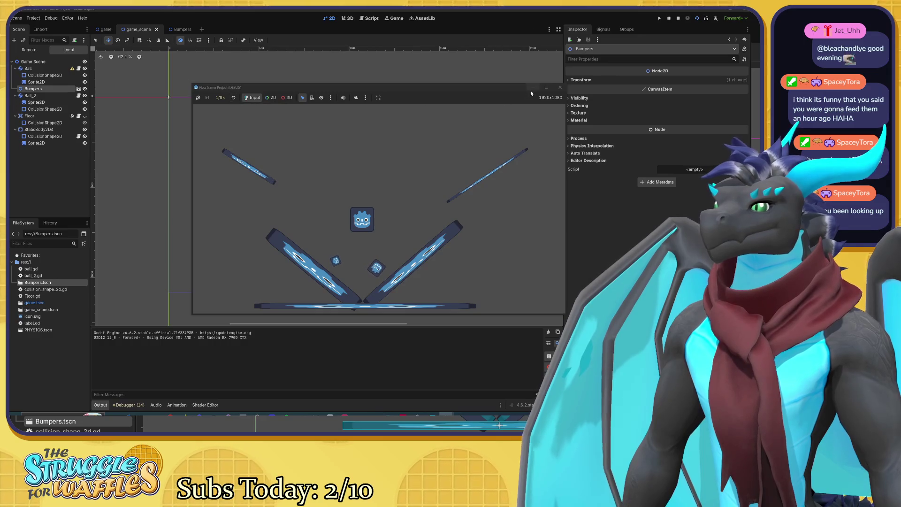
# Close the game, relaunch it, and slow playback to 1/16 speed
pyautogui.click(557, 90)
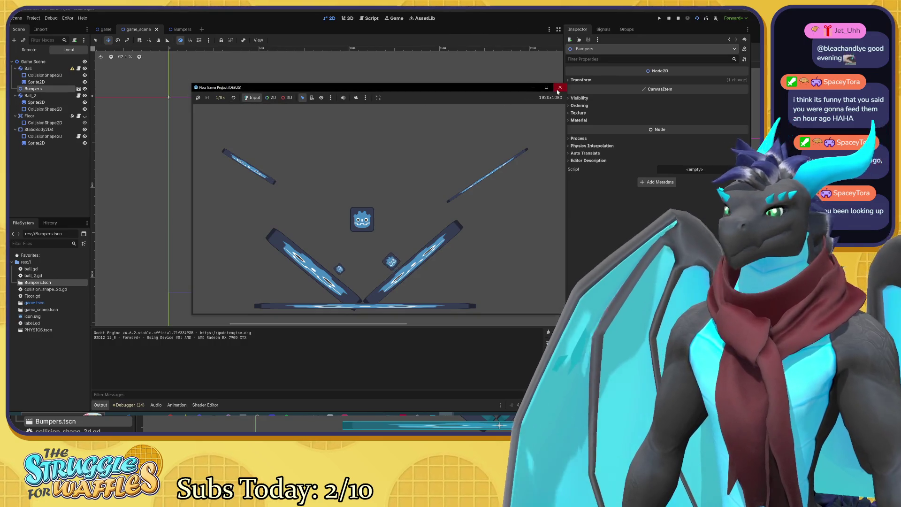
pyautogui.click(558, 89)
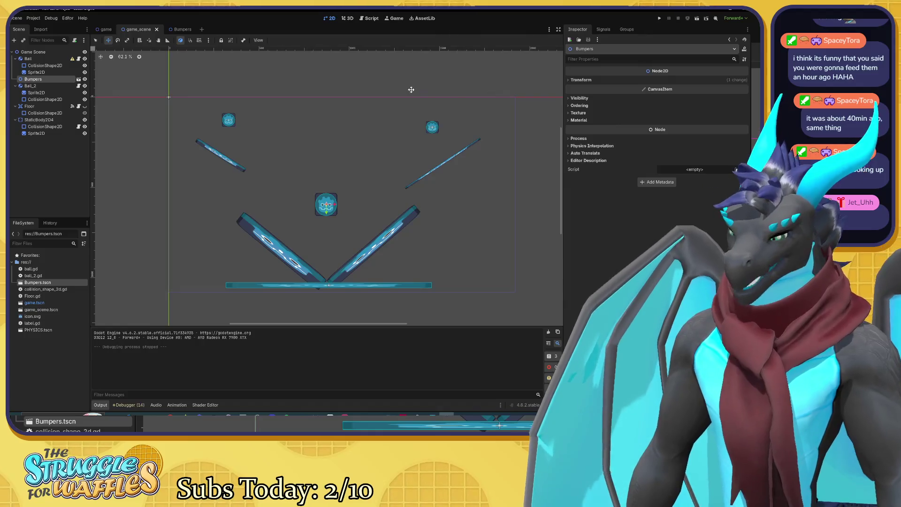
pyautogui.press('F5')
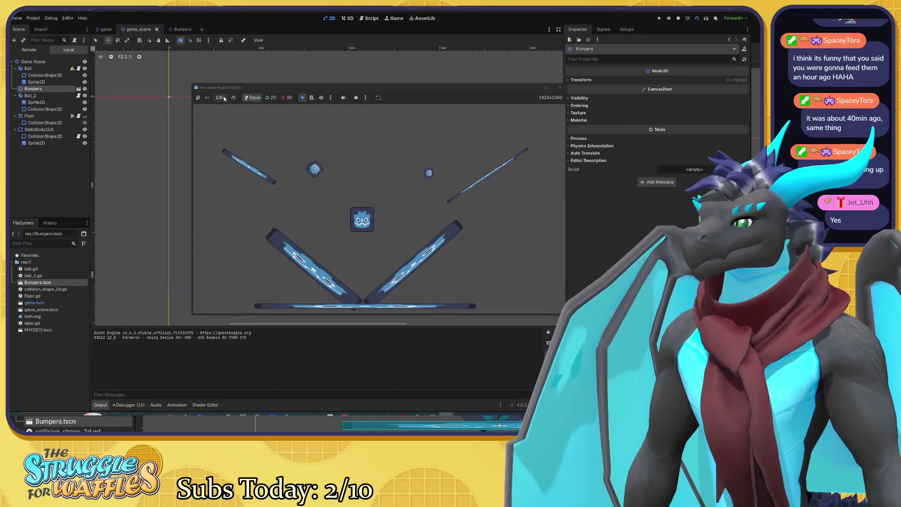
pyautogui.click(221, 98)
pyautogui.click(222, 117)
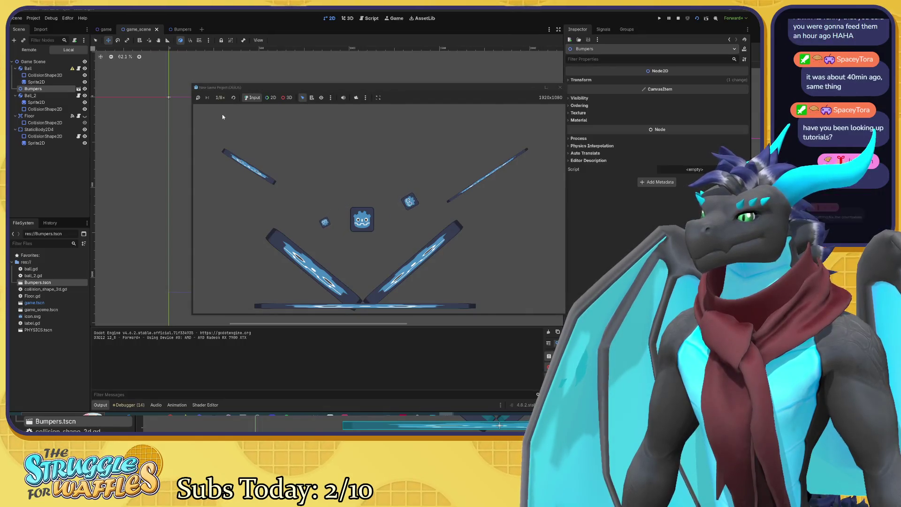
pyautogui.click(220, 97)
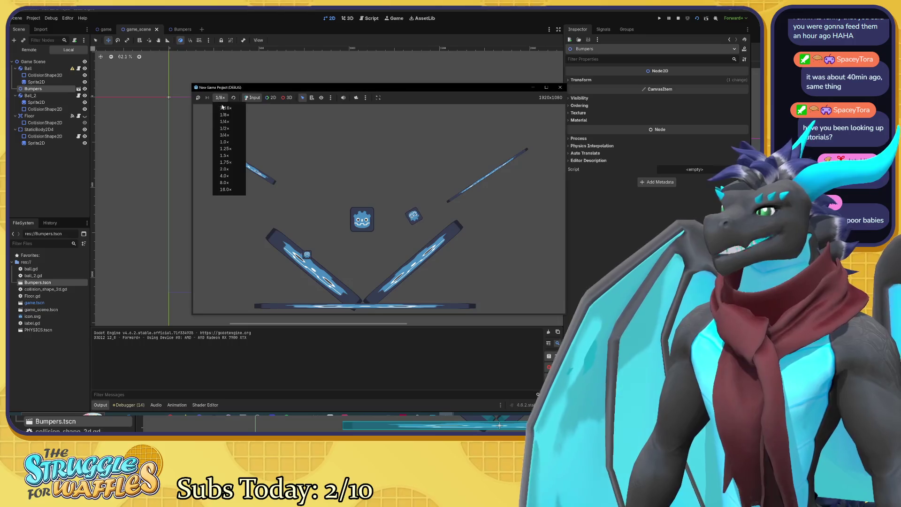
pyautogui.click(222, 107)
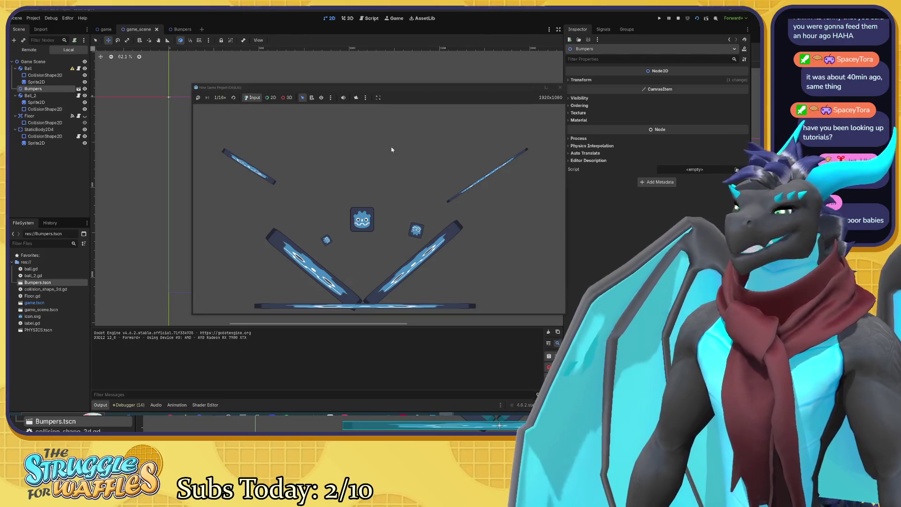
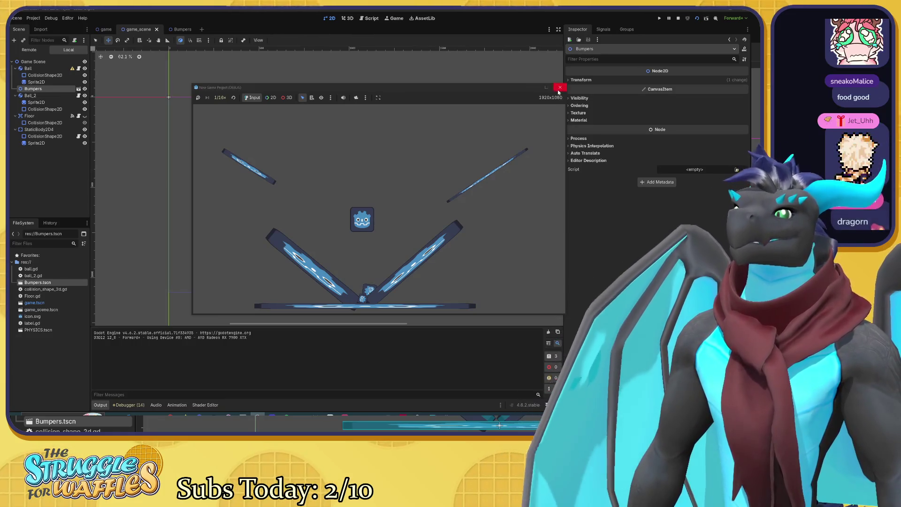
# Close the running test game to stop debugging
pyautogui.click(560, 87)
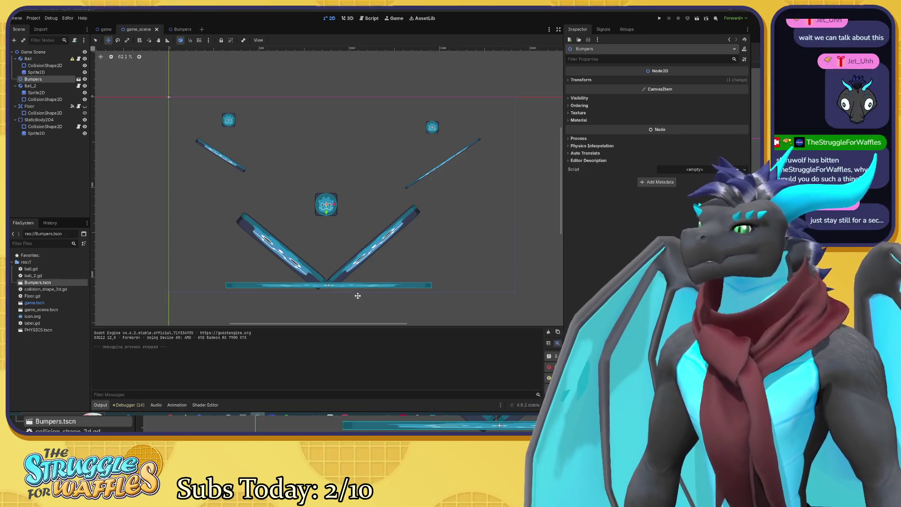
# Delete the two V-shaped bumpers StaticBody2D4 and StaticBody2D5 from the Bumpers scene and save it
pyautogui.click(178, 31)
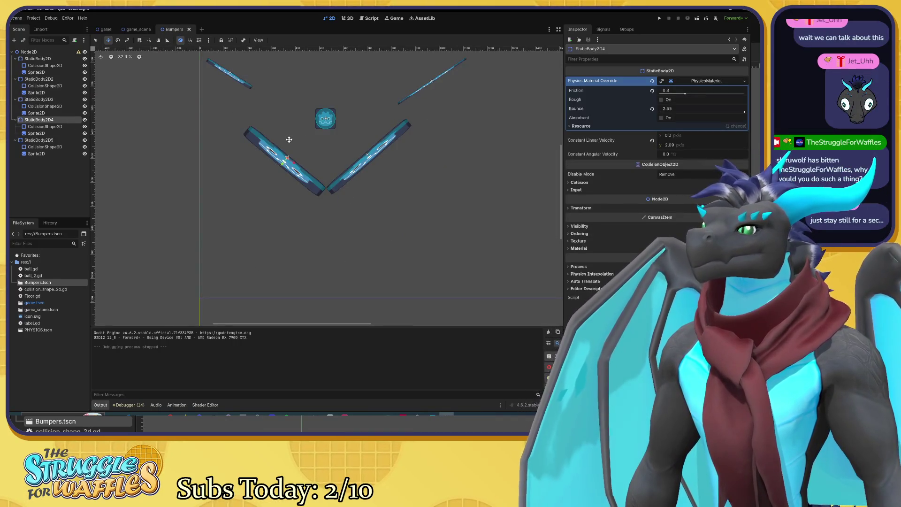
pyautogui.keyDown('shift'); pyautogui.click(46, 154); pyautogui.keyUp('shift')
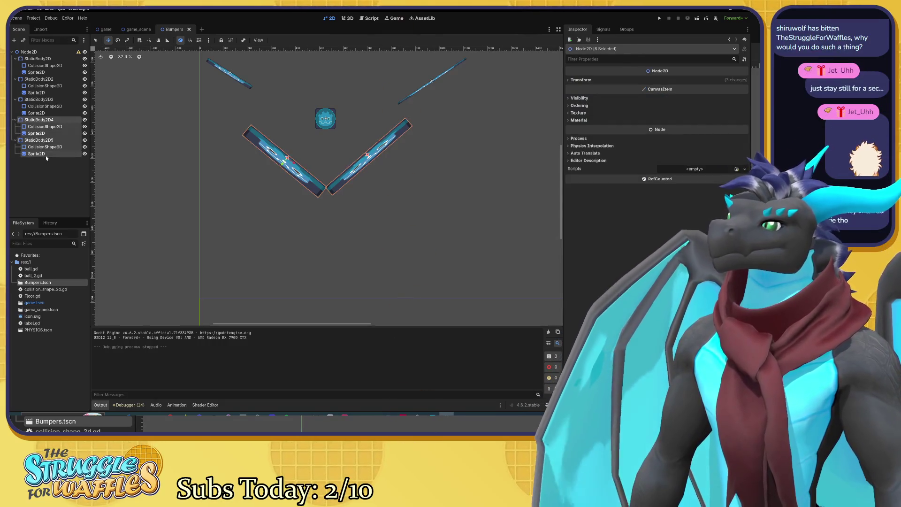
pyautogui.press('Delete')
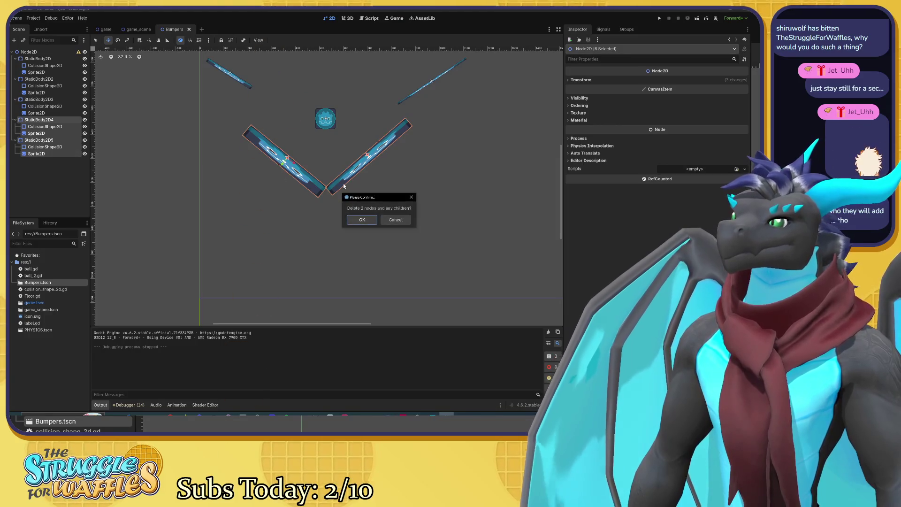
pyautogui.click(362, 219)
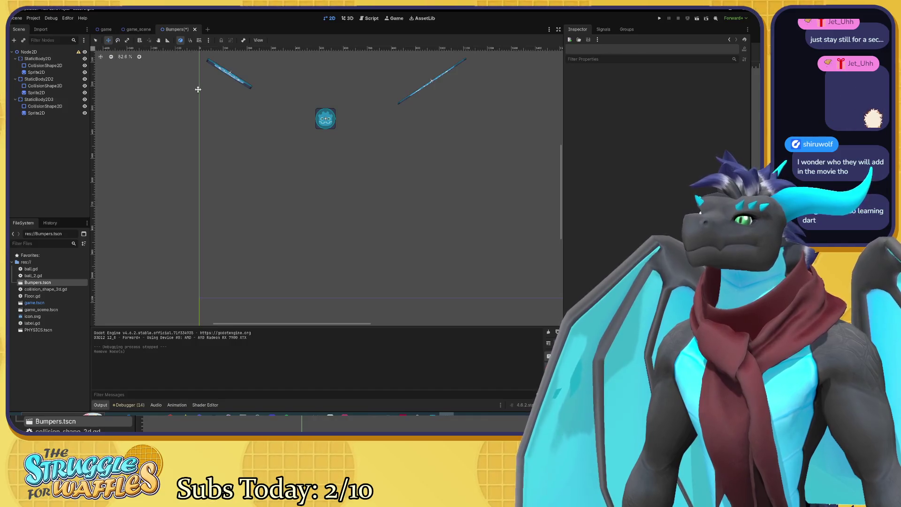
pyautogui.hotkey('ctrl', 's')
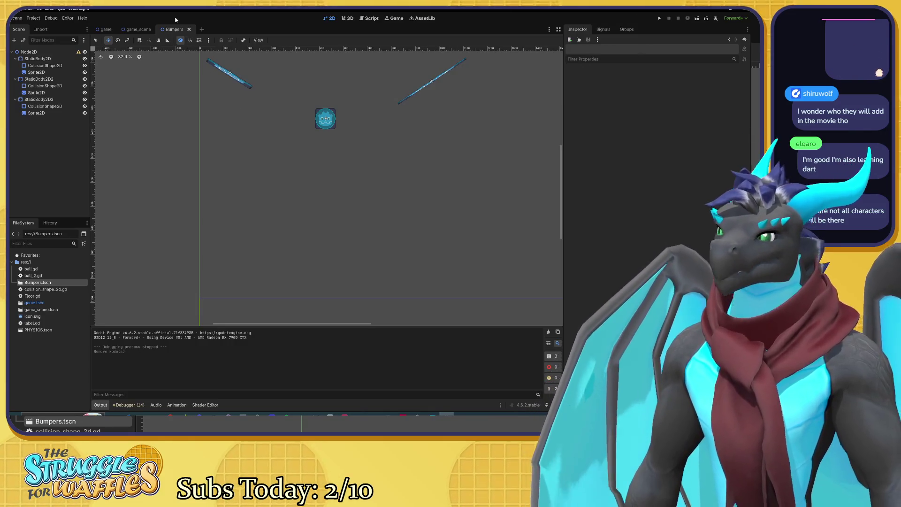
pyautogui.click(135, 30)
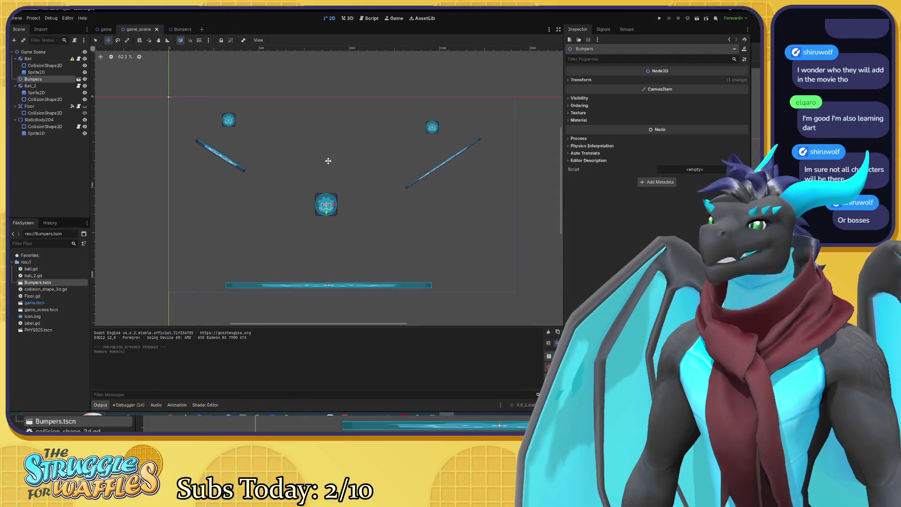
# Run the game with F5 to test the playfield with only the two angled bumpers
pyautogui.moveTo(329, 159); pyautogui.dragTo(328, 143)
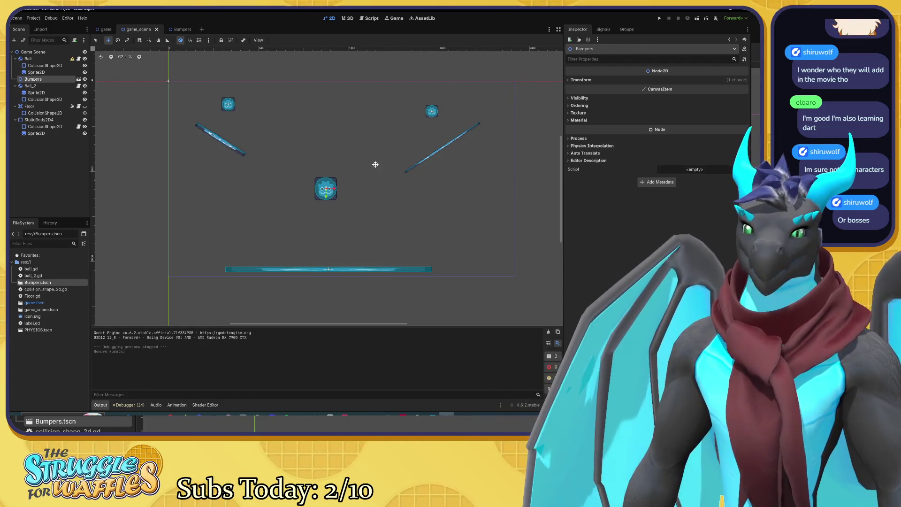
pyautogui.press('F5')
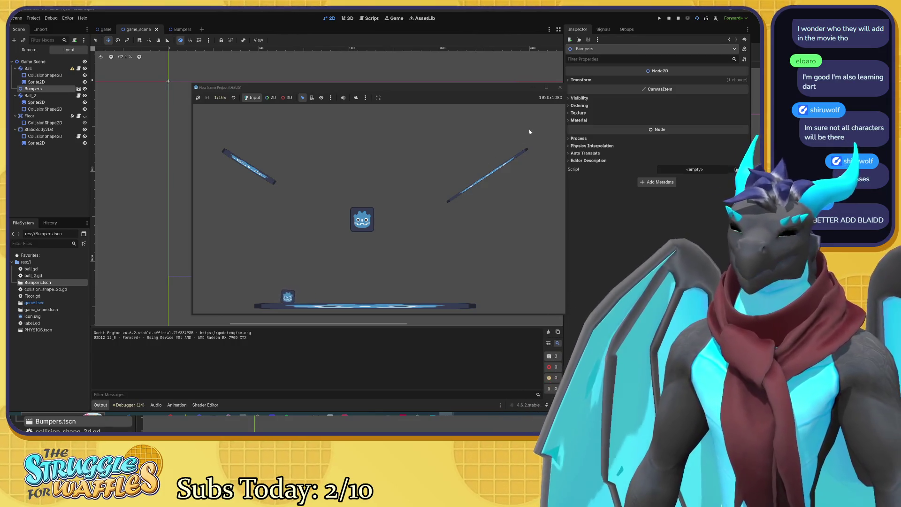
# Stop the test run and select the Ball node in the game scene
pyautogui.click(559, 87)
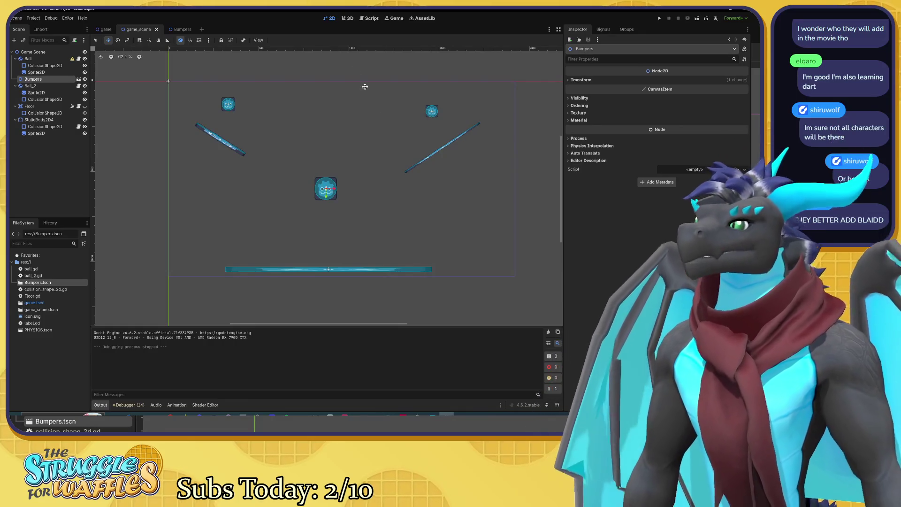
pyautogui.click(71, 60)
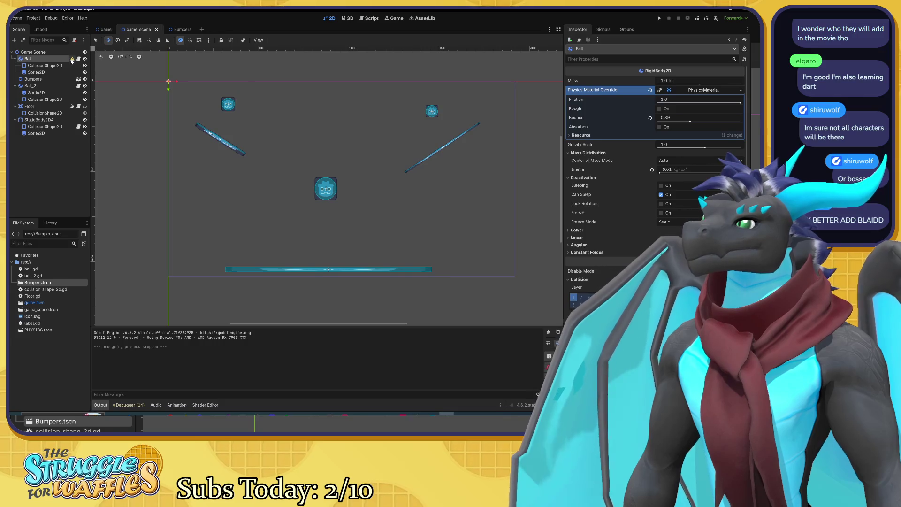
# Enlarge the Ball by raising its Transform scale, then select its CollisionShape2D and Sprite2D
pyautogui.click(72, 59)
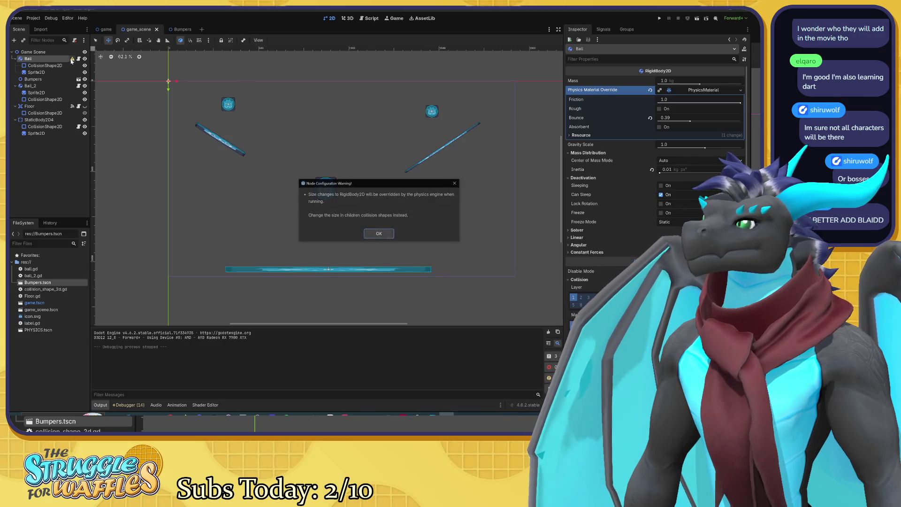
pyautogui.click(391, 235)
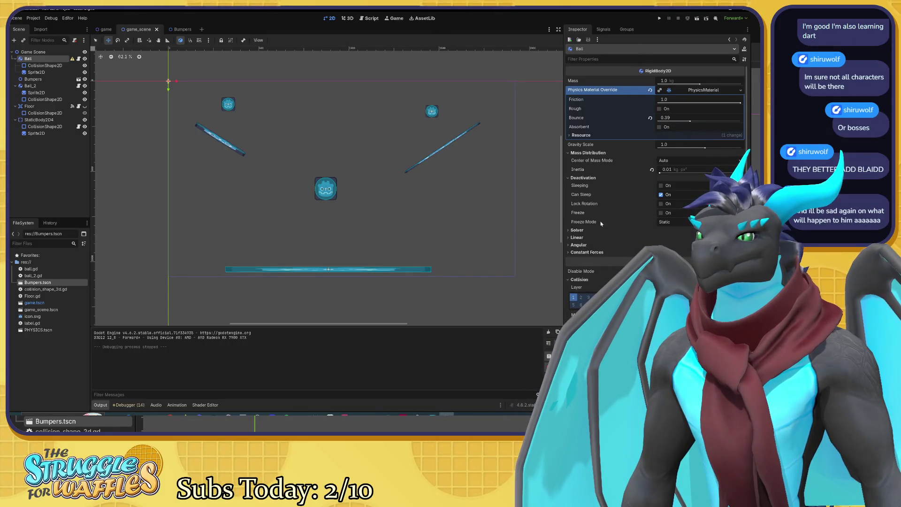
pyautogui.scroll(-5, 587, 264)
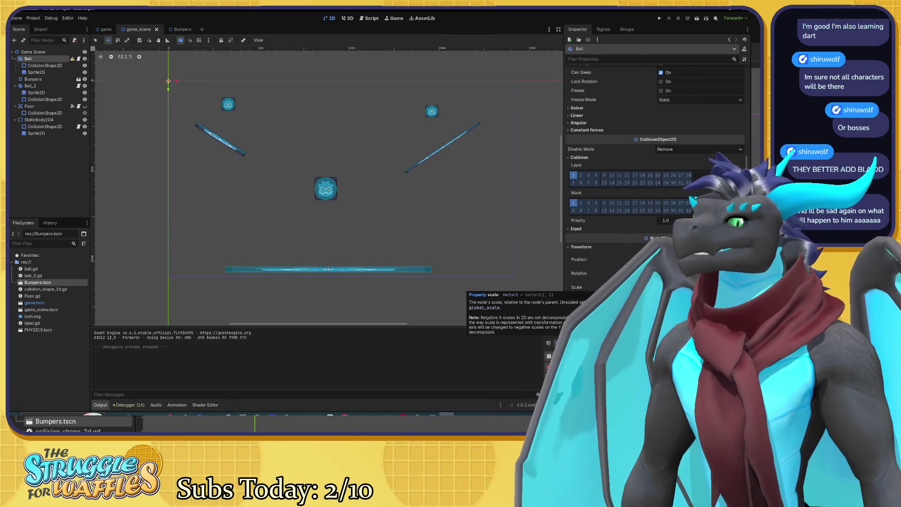
pyautogui.moveTo(685, 286); pyautogui.dragTo(704, 287)
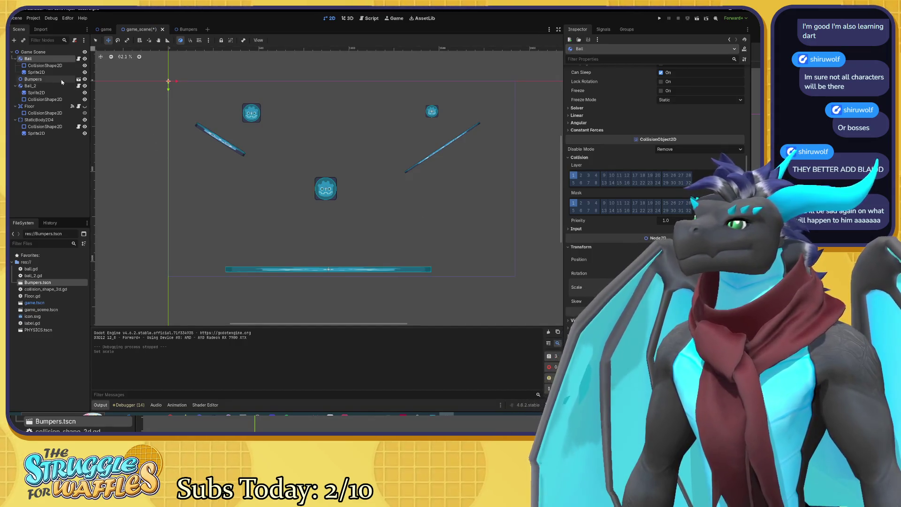
pyautogui.click(45, 65)
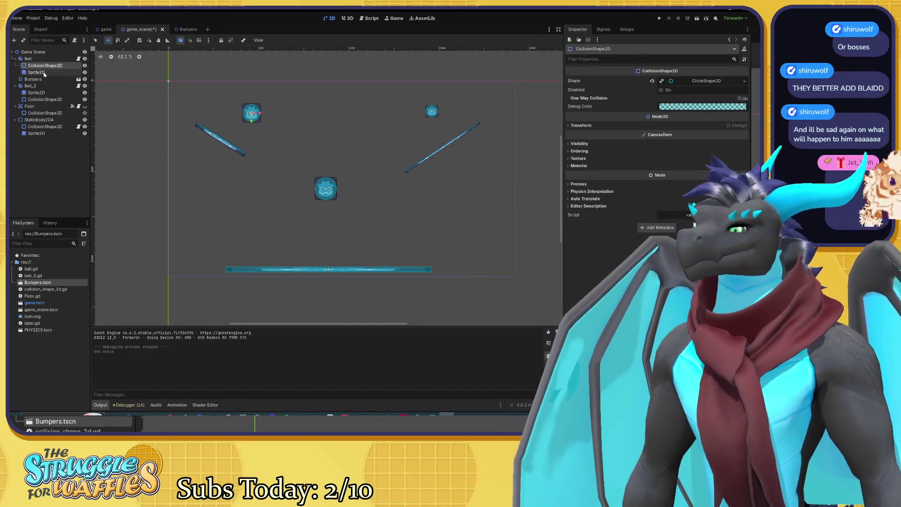
pyautogui.keyDown('ctrl'); pyautogui.click(44, 72); pyautogui.keyUp('ctrl')
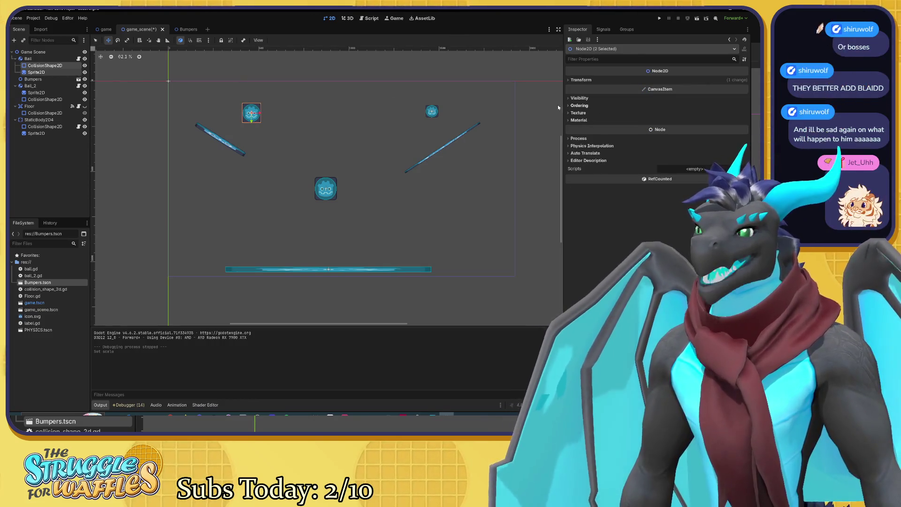
# Shift the Ball's sprite and collision shape up-left and open ball.gd
pyautogui.moveTo(253, 120); pyautogui.dragTo(234, 110)
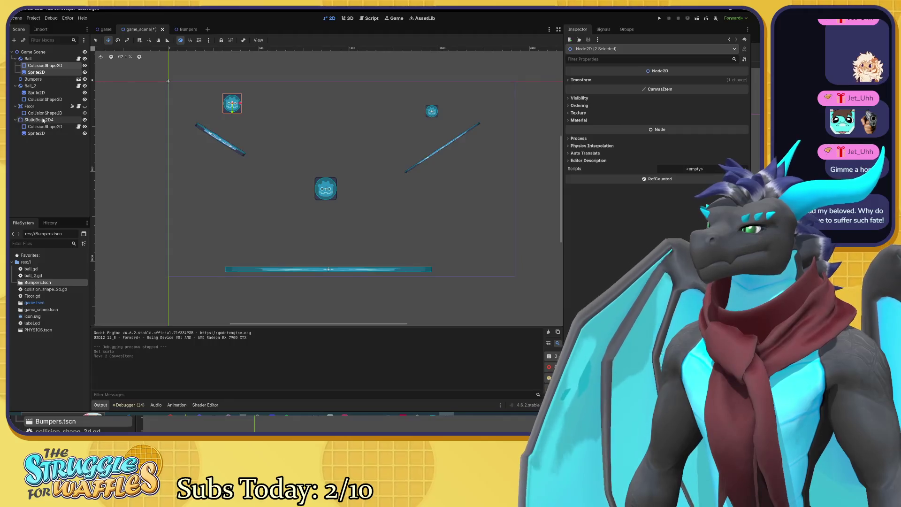
pyautogui.click(78, 59)
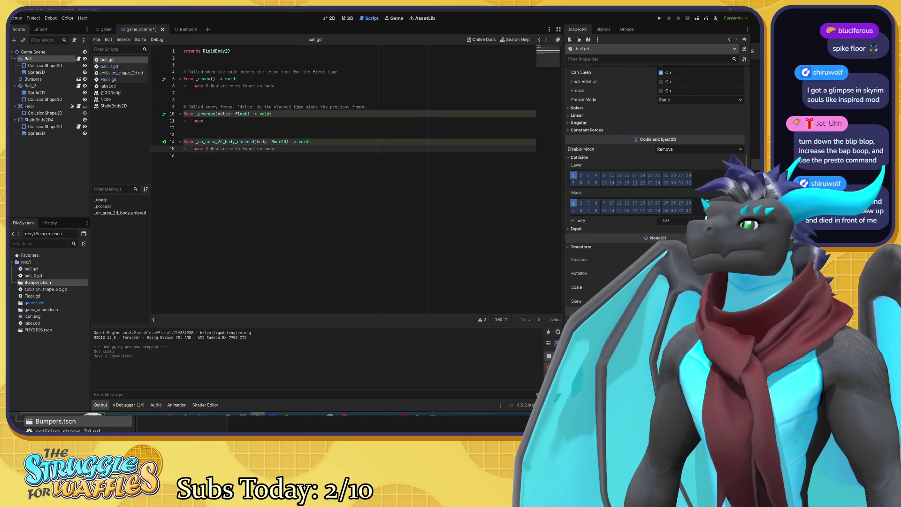
# Add a line reading 'object' above pass in ball.gd's body-entered handler
pyautogui.click(282, 149)
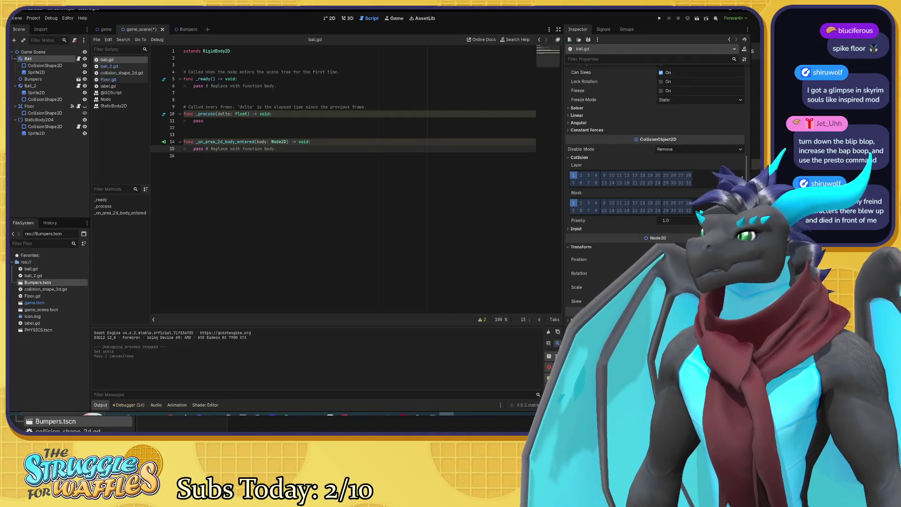
pyautogui.press('Return')
pyautogui.press('Up')
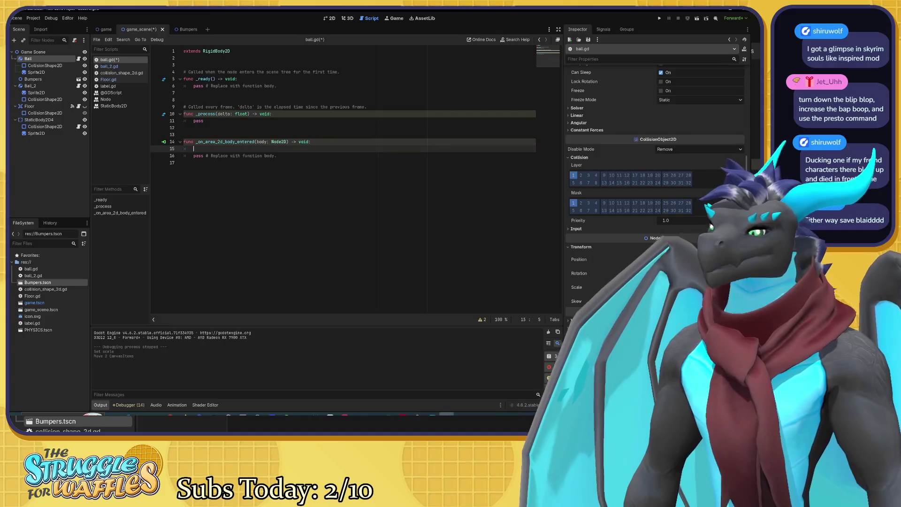
pyautogui.write('object')
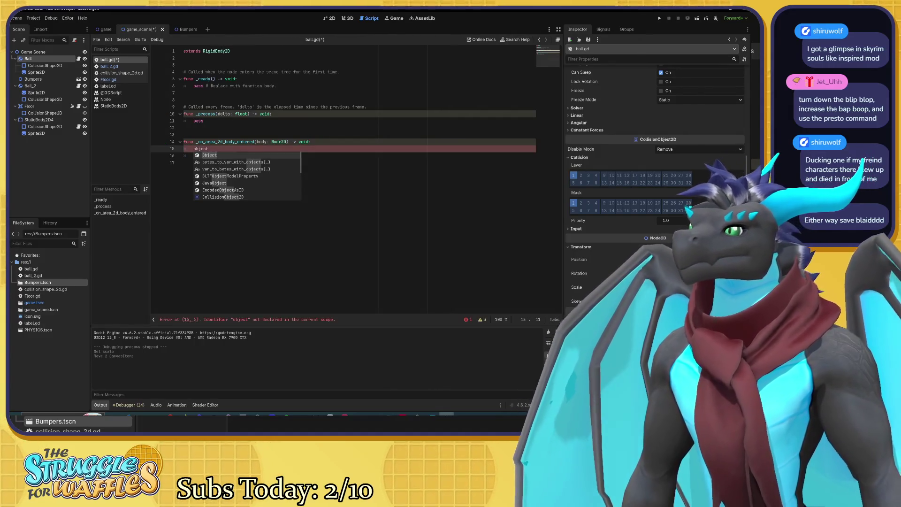
pyautogui.hotkey('shift', 'Left')
pyautogui.hotkey('shift', 'Left')
pyautogui.hotkey('shift', 'Left')
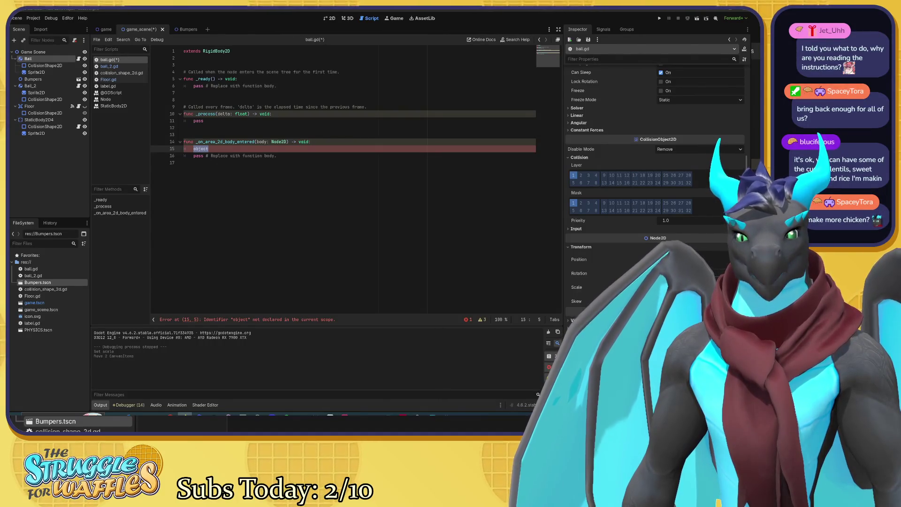
# Check the Floor, Ball and Ball_2 scripts to confirm Floor's body_entered signal reaches both balls
pyautogui.click(188, 142)
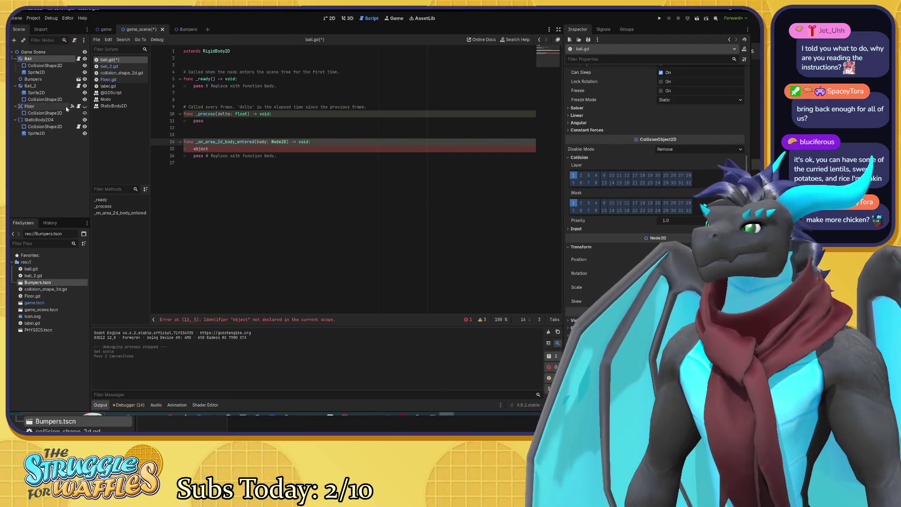
pyautogui.click(44, 85)
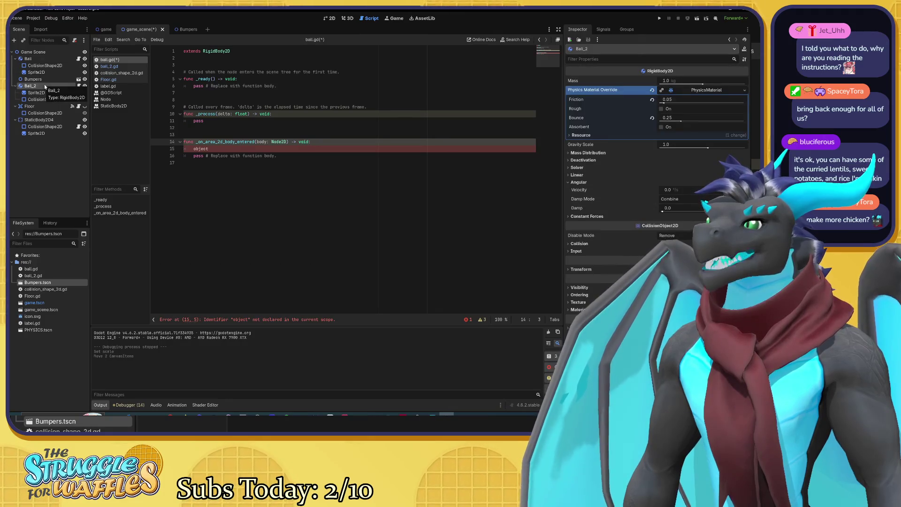
pyautogui.click(50, 107)
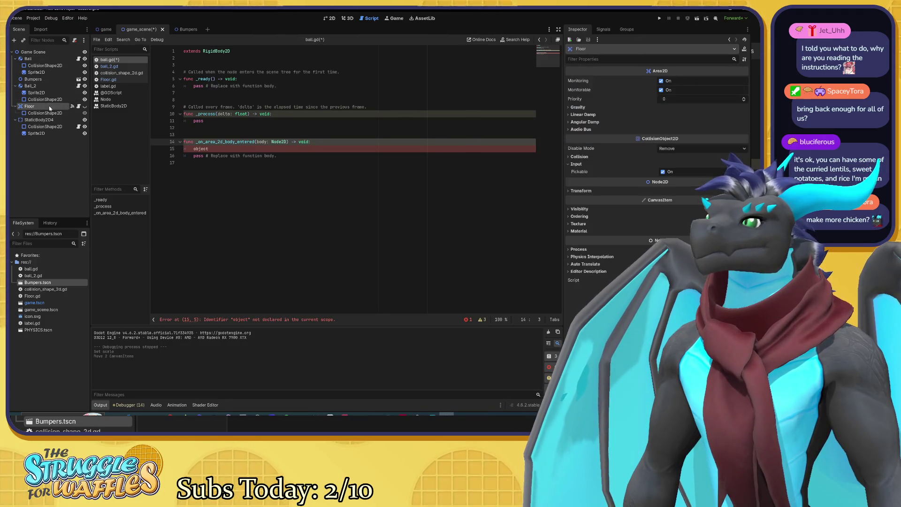
pyautogui.click(78, 106)
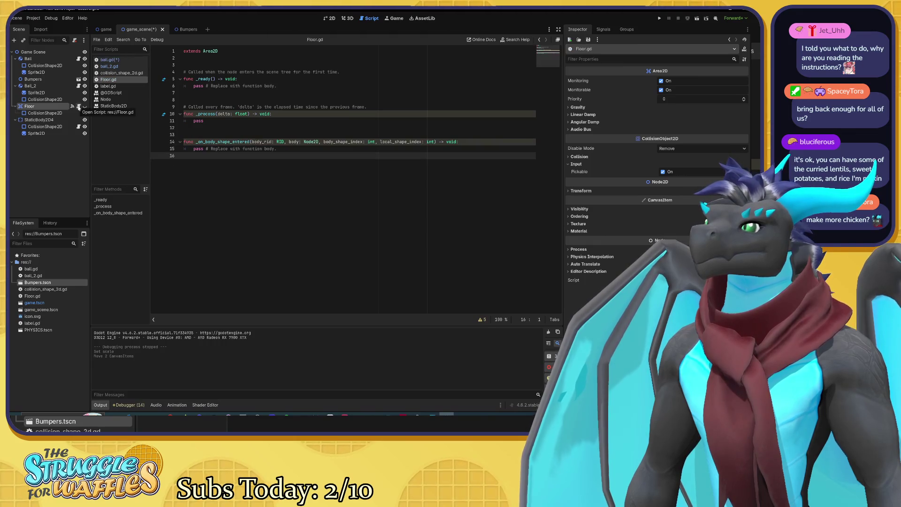
pyautogui.click(78, 59)
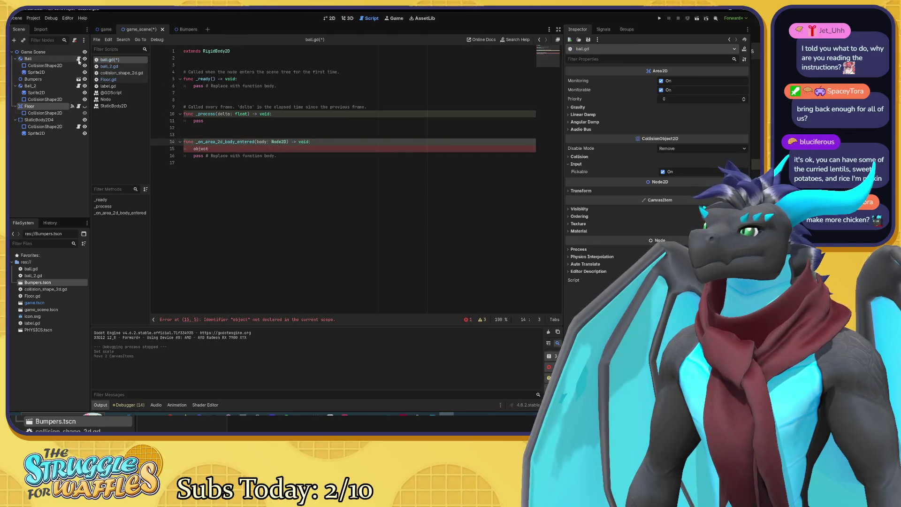
pyautogui.click(79, 87)
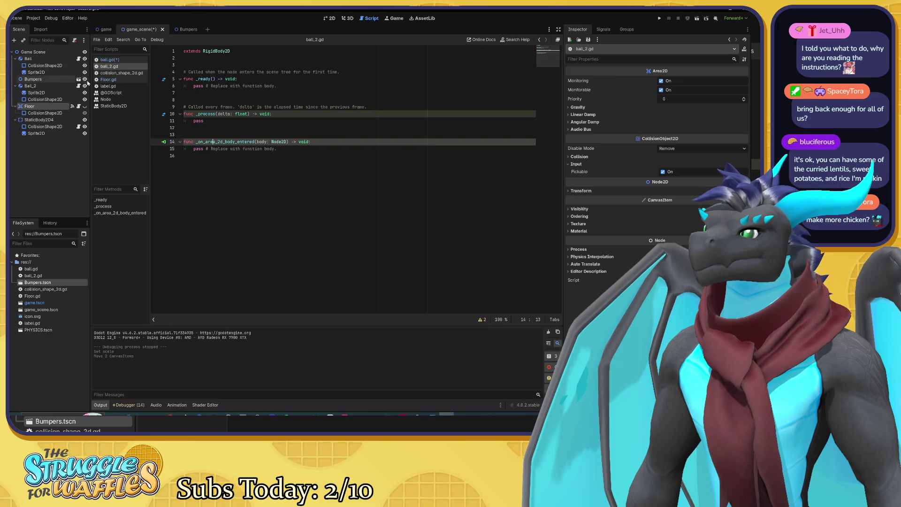
pyautogui.click(163, 141)
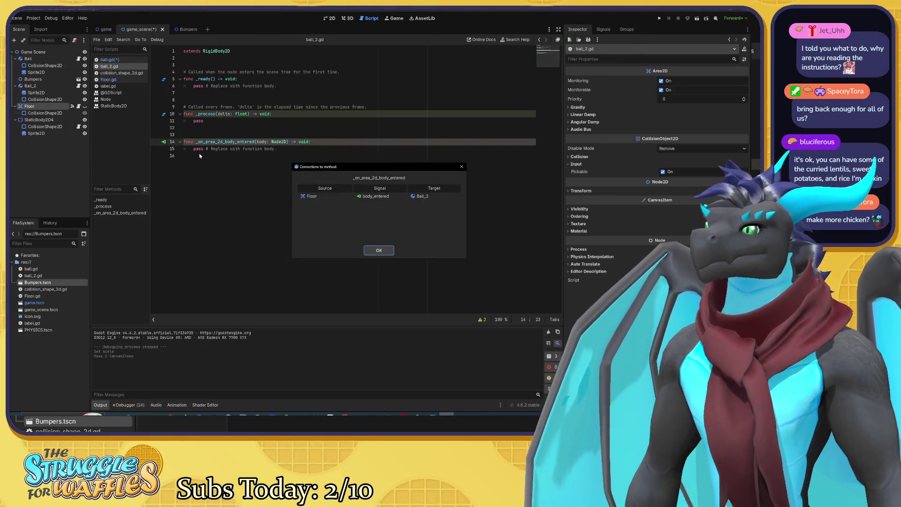
pyautogui.click(380, 249)
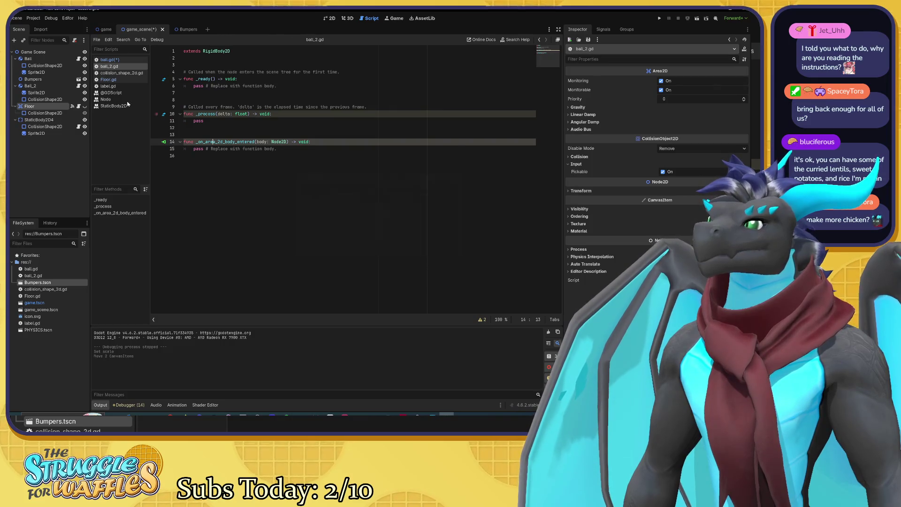
pyautogui.click(79, 59)
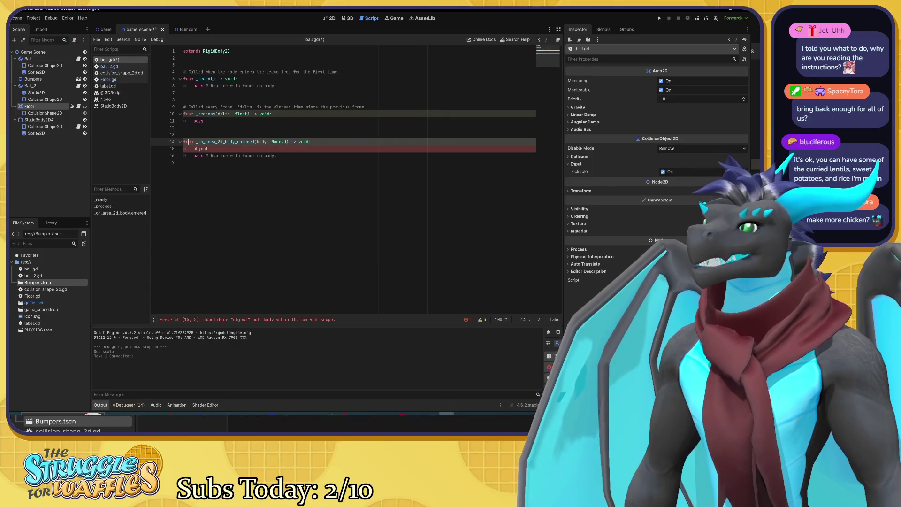
# Delete the stray 'object' line from ball.gd, save, and recheck the handler's signal connection
pyautogui.click(209, 148)
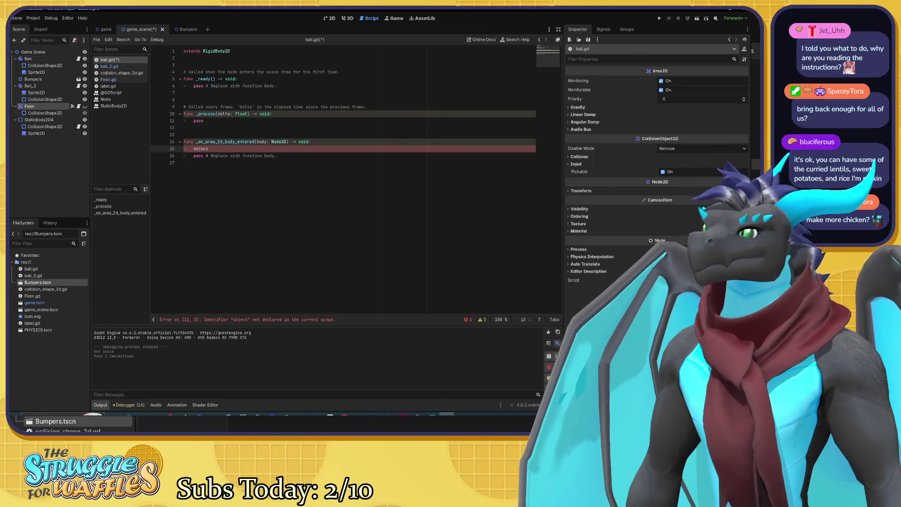
pyautogui.hotkey('shift', 'Home')
pyautogui.press('BackSpace')
pyautogui.hotkey('ctrl', 'shift', 'k')
pyautogui.hotkey('ctrl', 's')
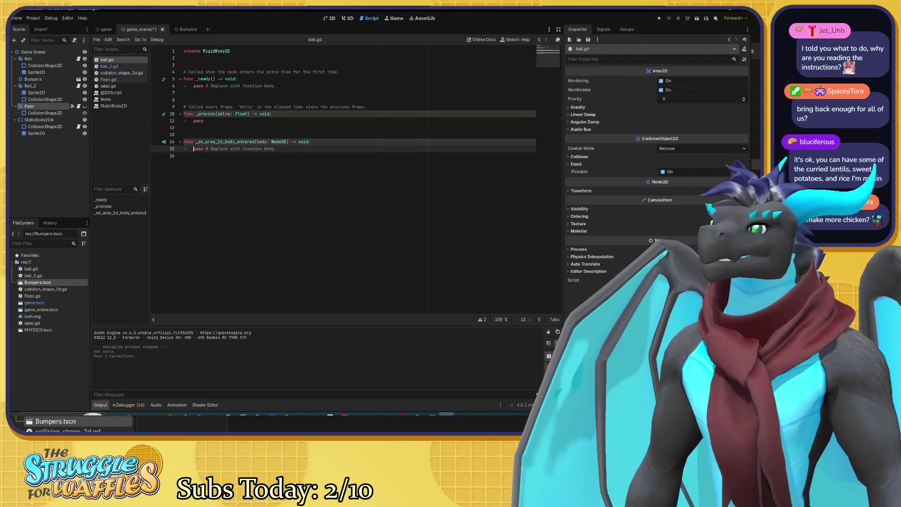
pyautogui.click(164, 142)
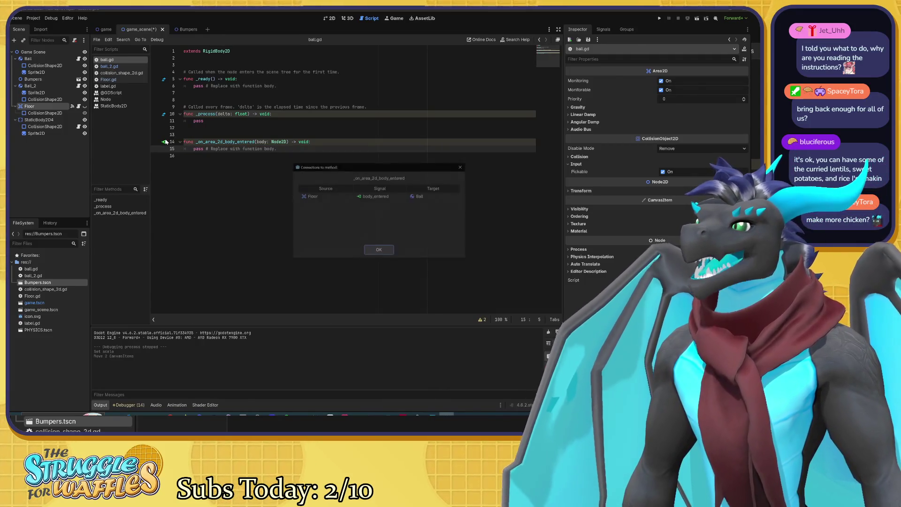
pyautogui.click(379, 249)
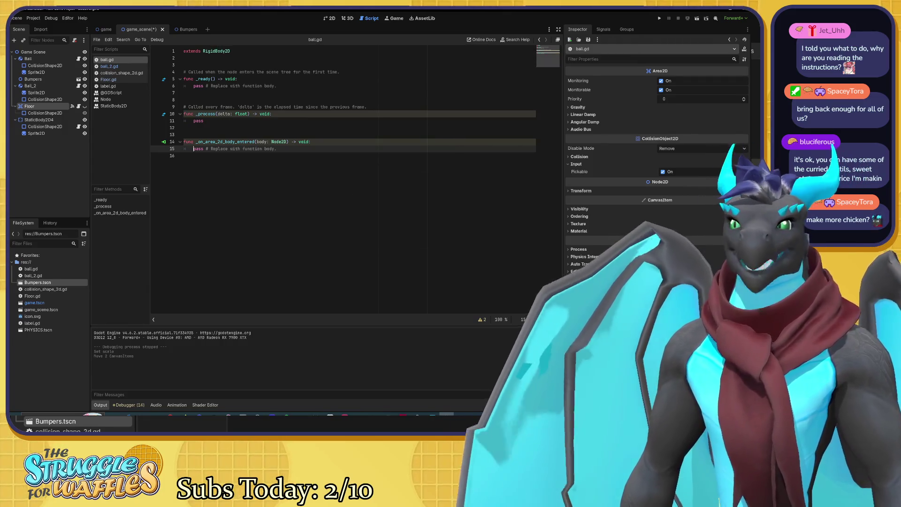